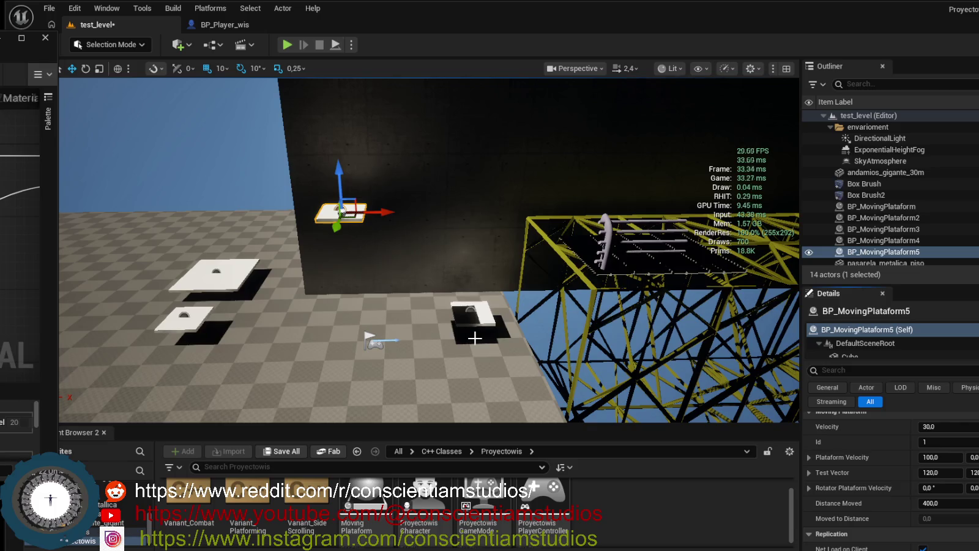
- Inspect the Cube component properties of BP_MovingPlataform5 in the Details panel
left_click_drag(475, 338, 475, 370)
scroll(939, 460, "down", 5)
scroll(939, 460, "down", 5)
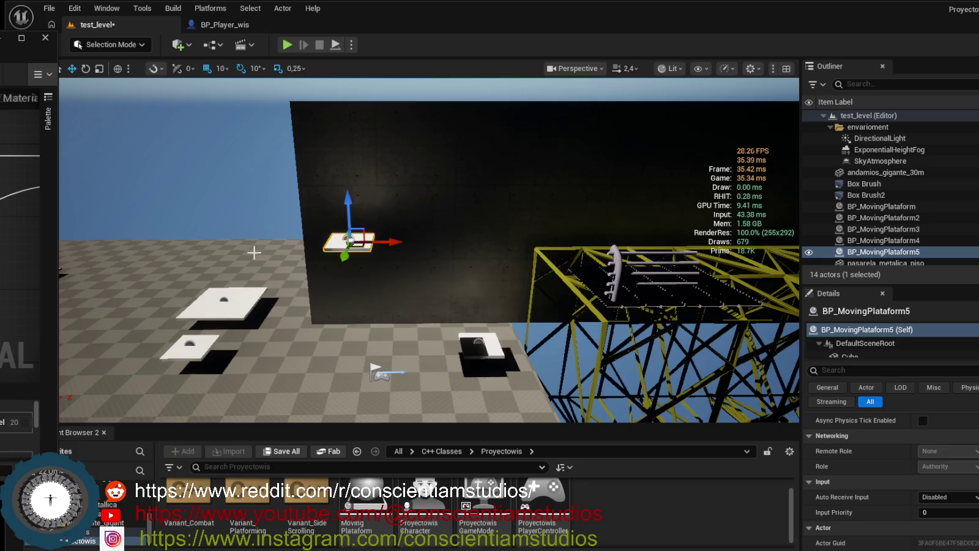
left_click(872, 352)
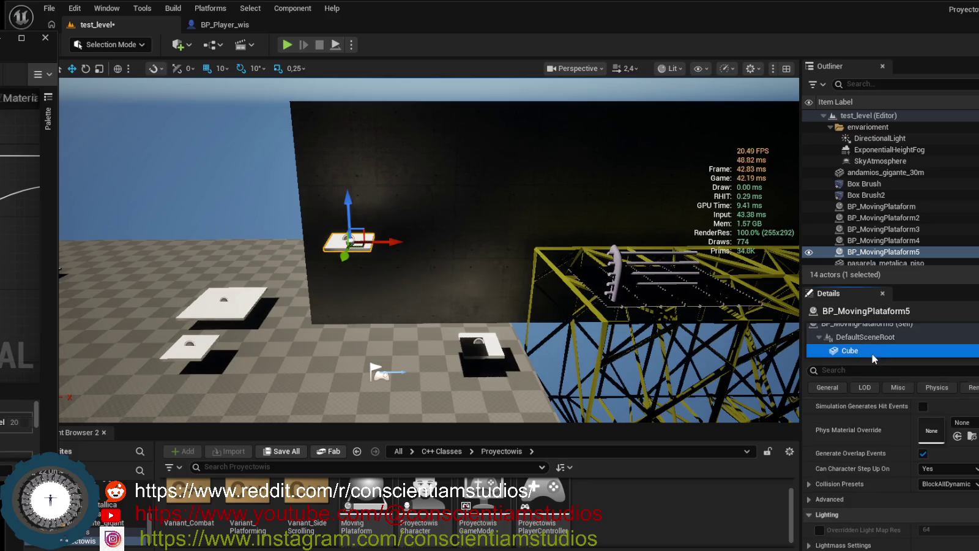
scroll(962, 467, "down", 10)
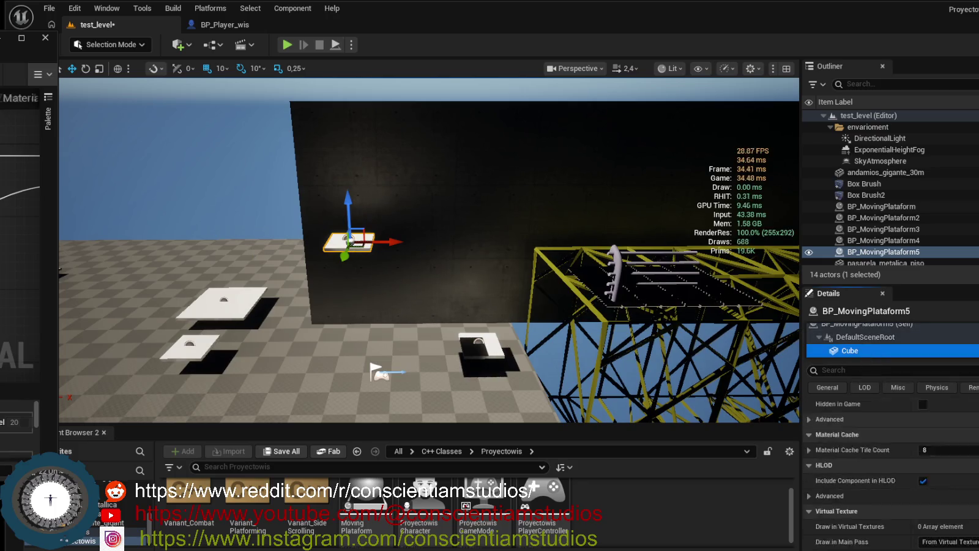
scroll(891, 472, "up", 8)
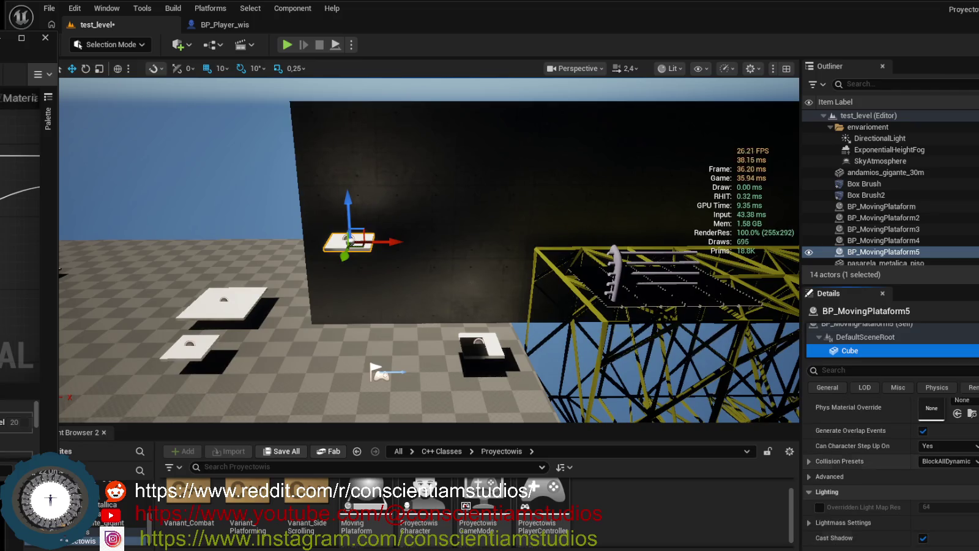
scroll(937, 527, "up", 10)
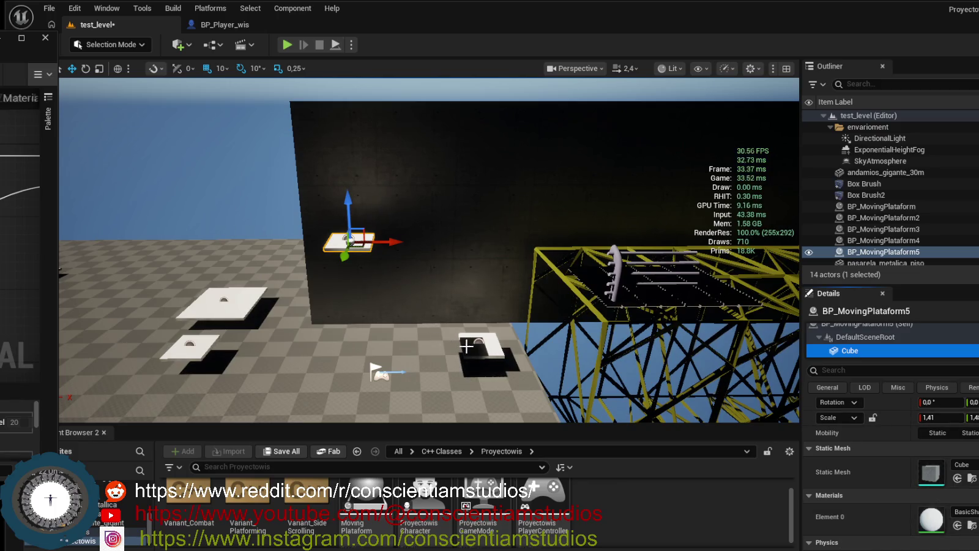
- Set BP_MovingPlataform5's Distance Moved to 4003 under Moving Plataform
left_click(864, 337)
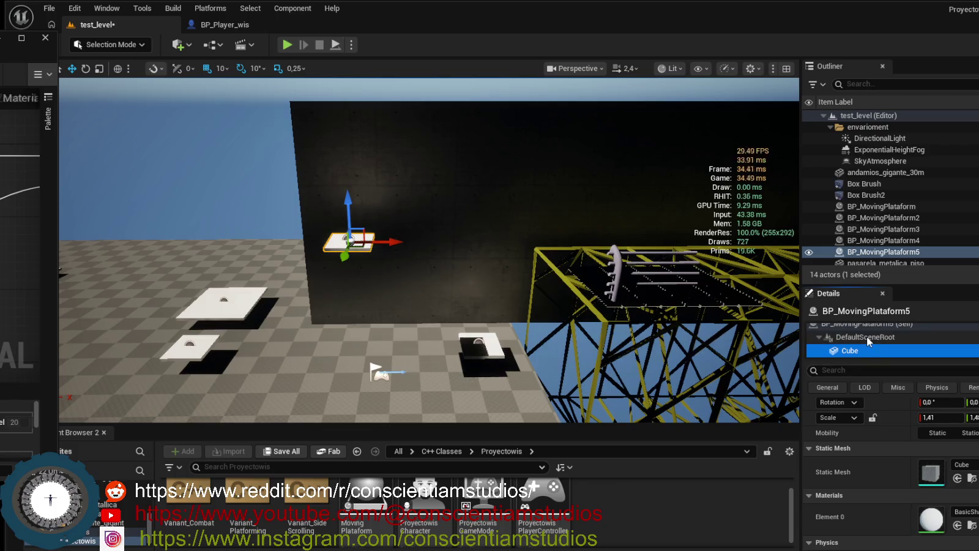
left_click(863, 323)
scroll(951, 485, "down", 4)
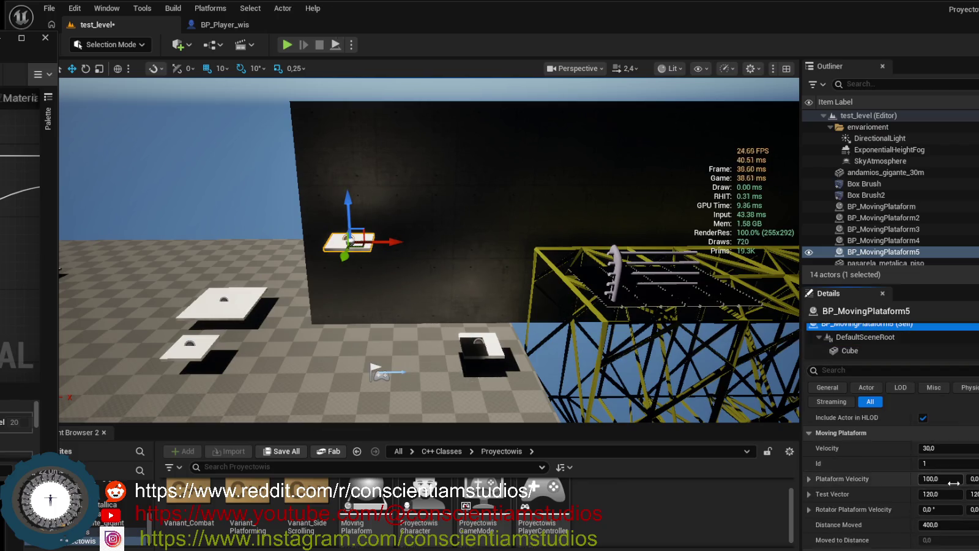
left_click(947, 451)
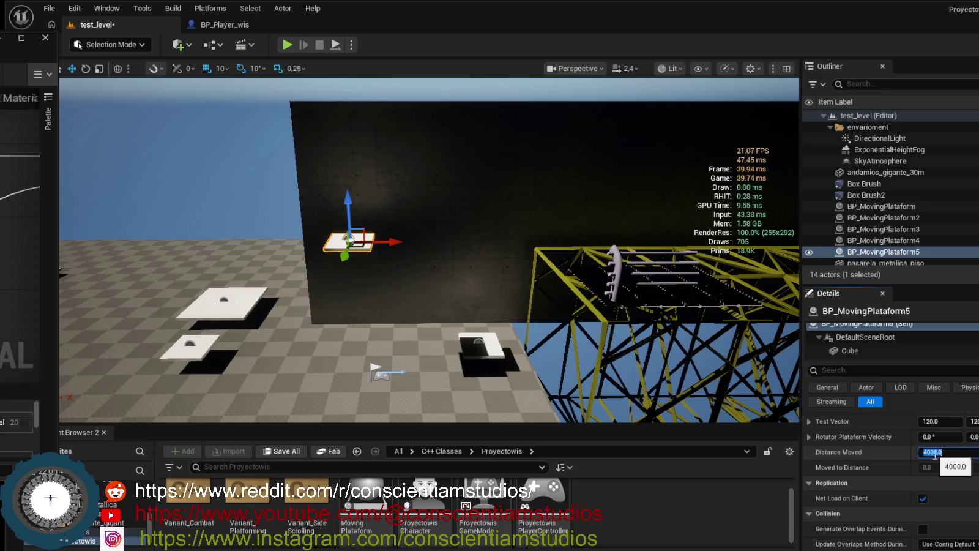
type("4002")
key("Return")
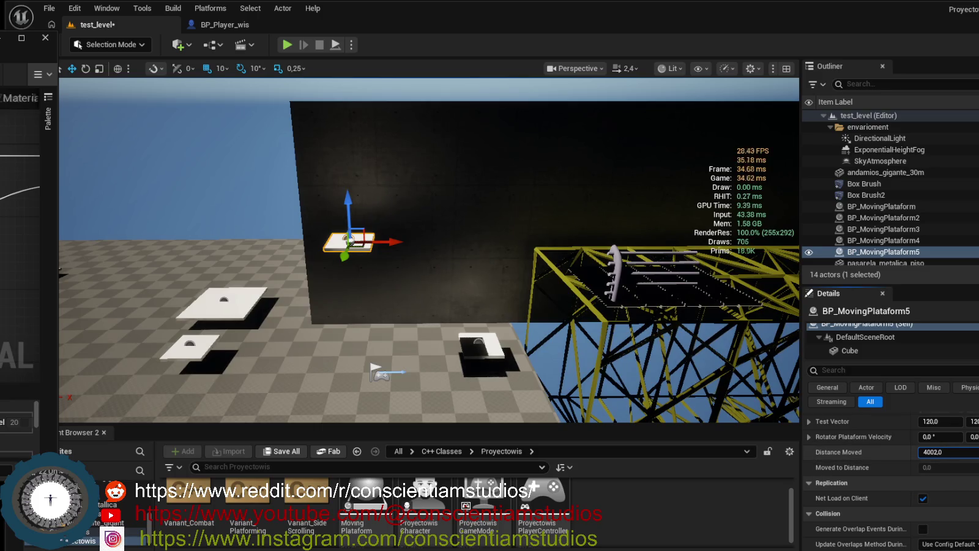
- Start a play-in-editor test of test_level
scroll(971, 465, "up", 1)
scroll(954, 486, "up", 1)
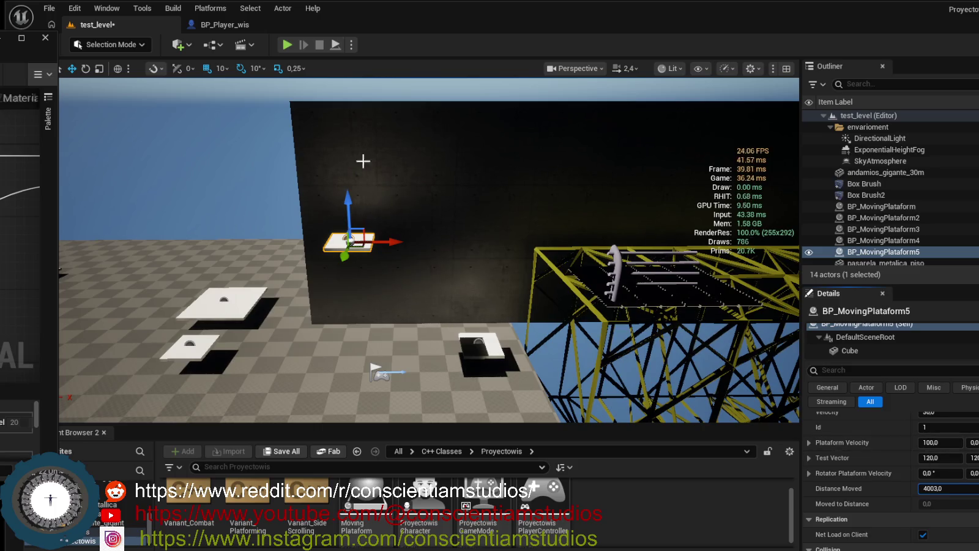
left_click(288, 45)
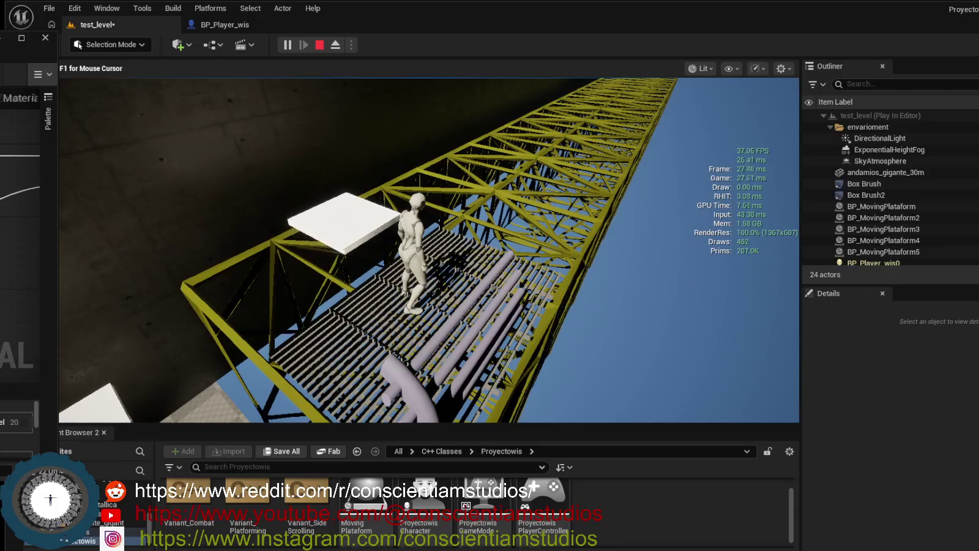
- Jump the character onto the white platform, cross the truss, then stop the play session
key("space")
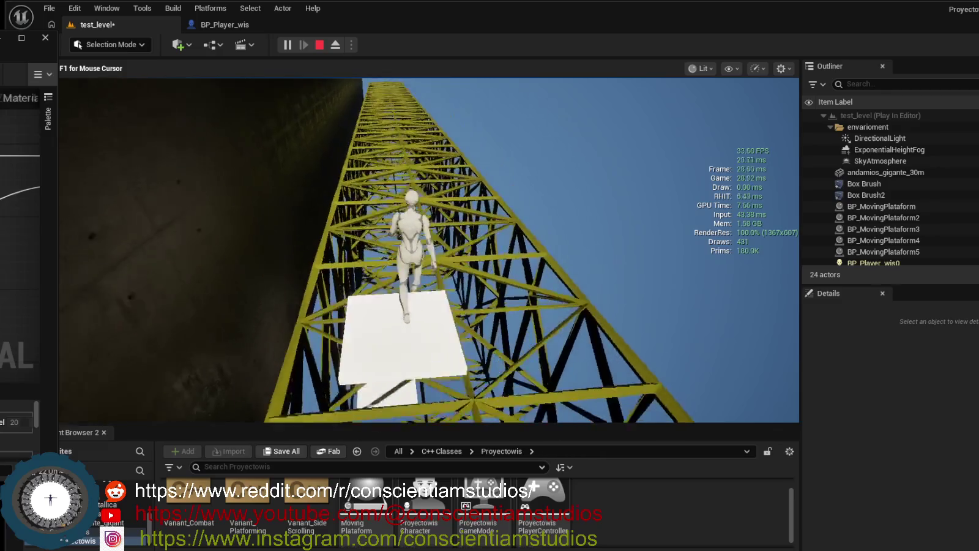
key("space")
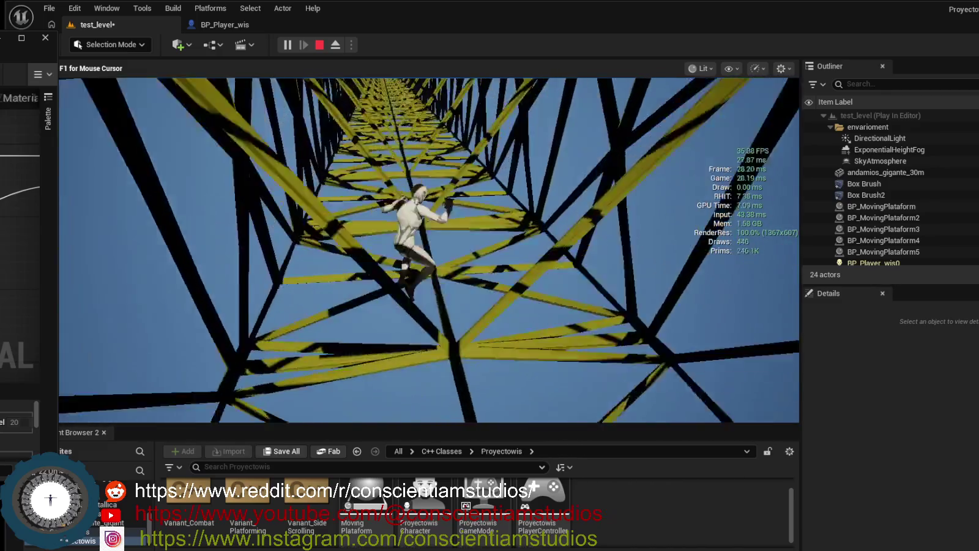
key("Escape")
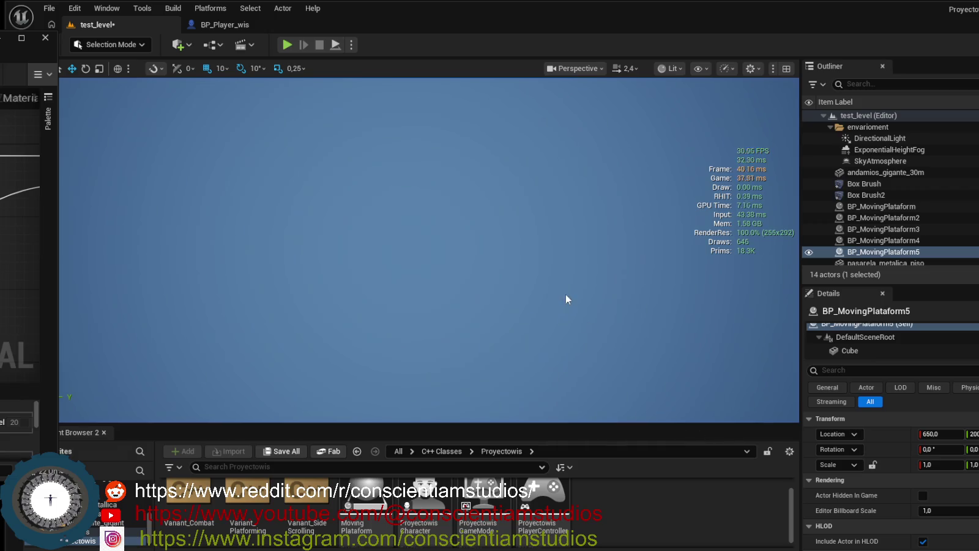
- Select the black Box Brush2 wall beside the truss and frame it fully in view
mouse_move(428, 245)
left_mouse_down()
mouse_move(428, 318)
mouse_move(404, 275)
left_mouse_up()
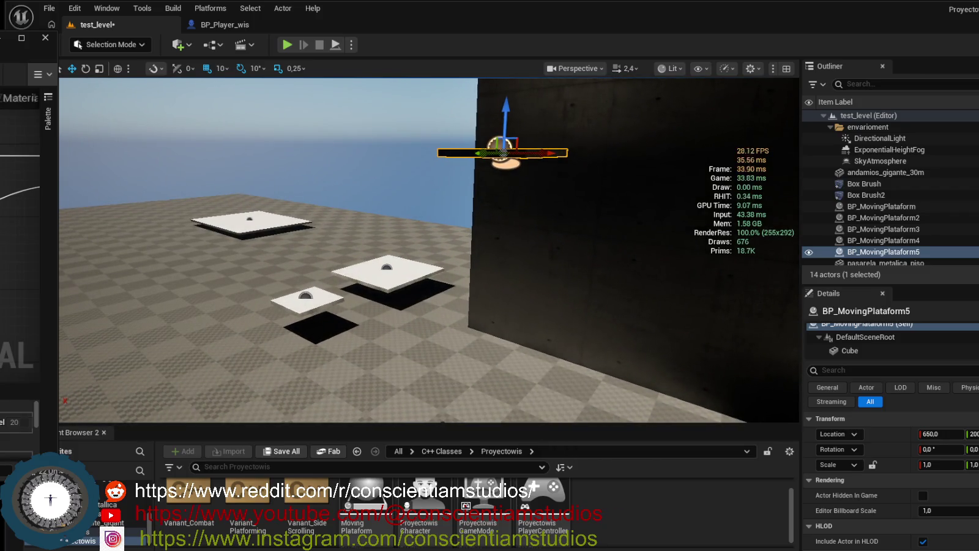
left_click_drag(698, 183, 527, 215)
left_click(521, 217)
key("f")
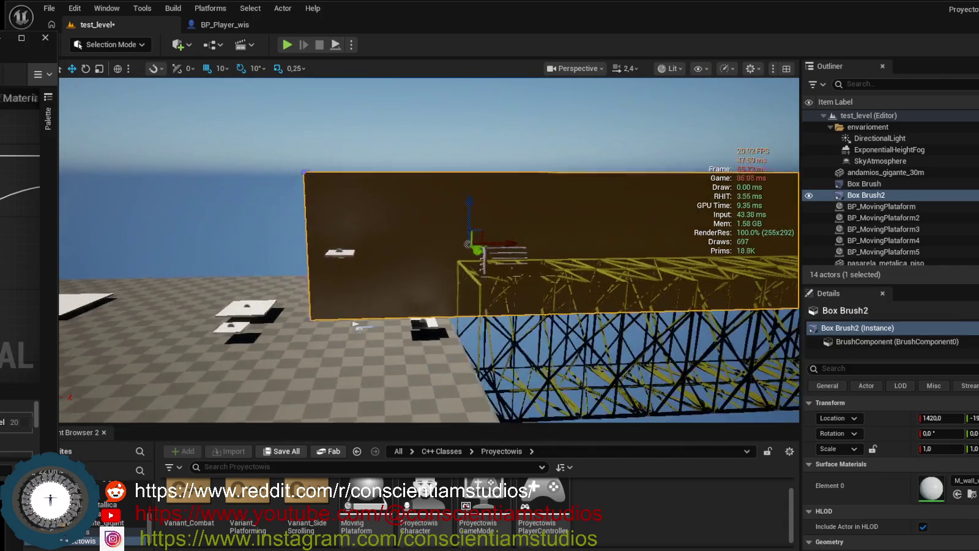
double_click(870, 196)
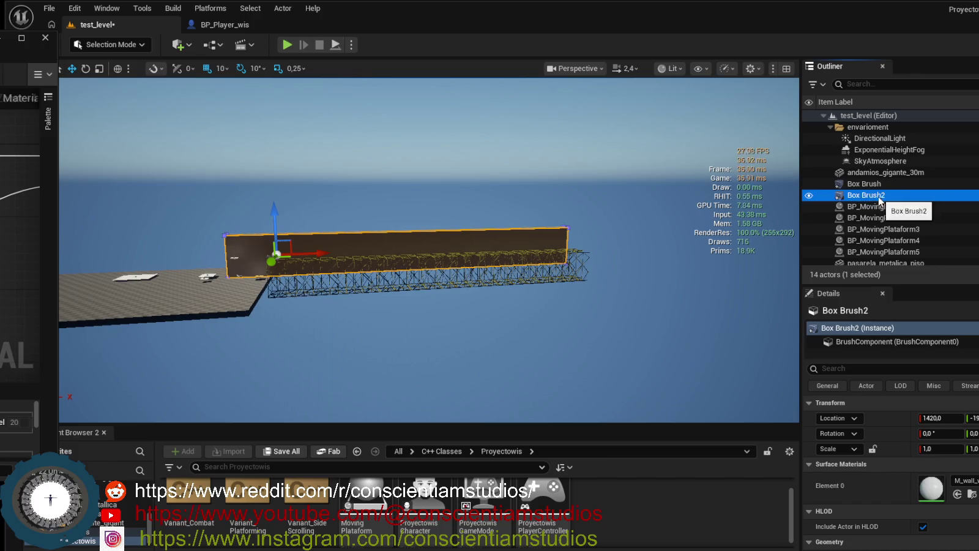
- Rename Box Brush2 in the Outliner to Wall_gigant_20M
left_click(861, 196)
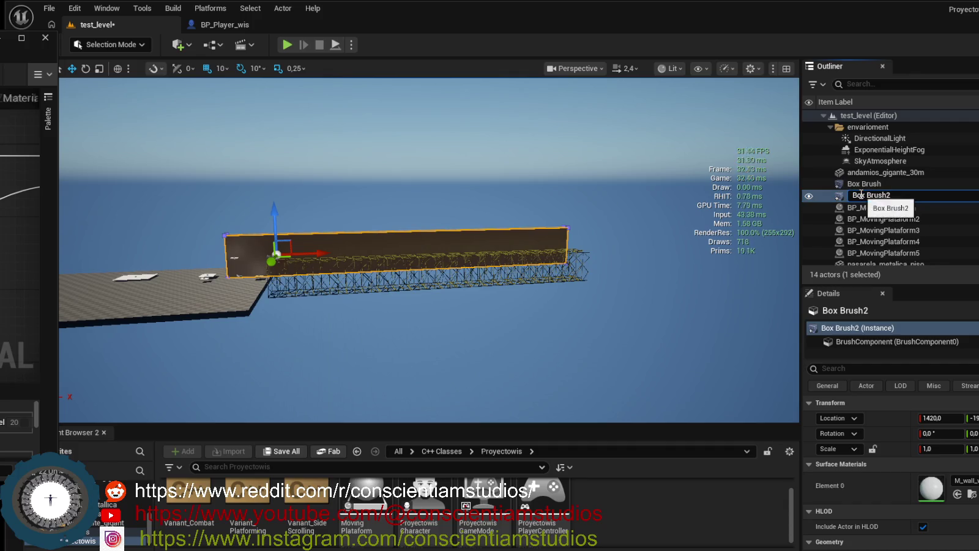
left_click(896, 194)
type("Wall")
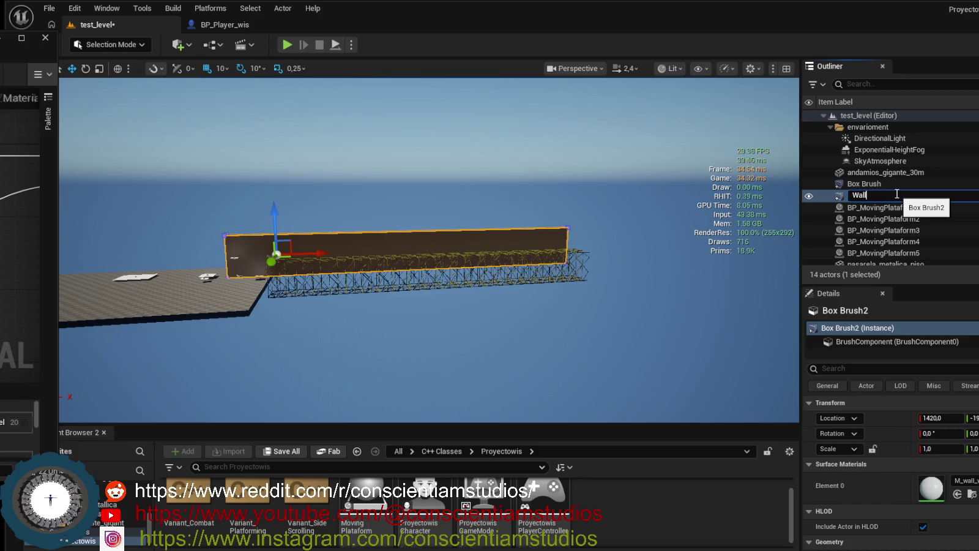
scroll(935, 466, "down", 10)
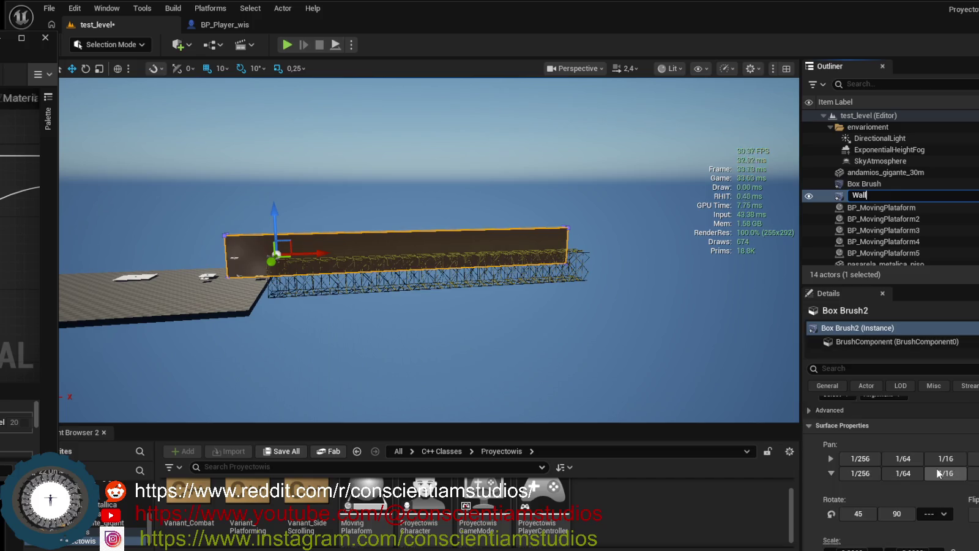
scroll(936, 467, "down", 4)
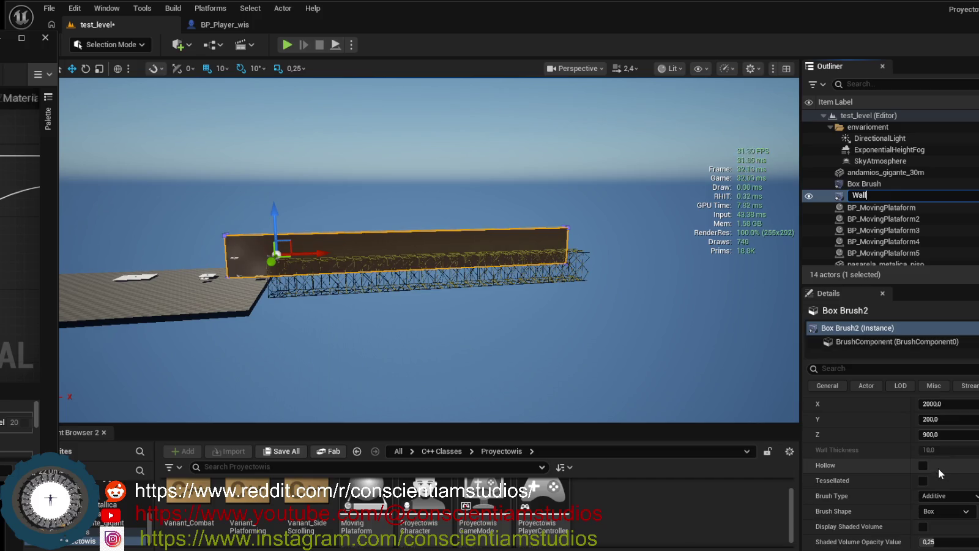
scroll(938, 468, "up", 2)
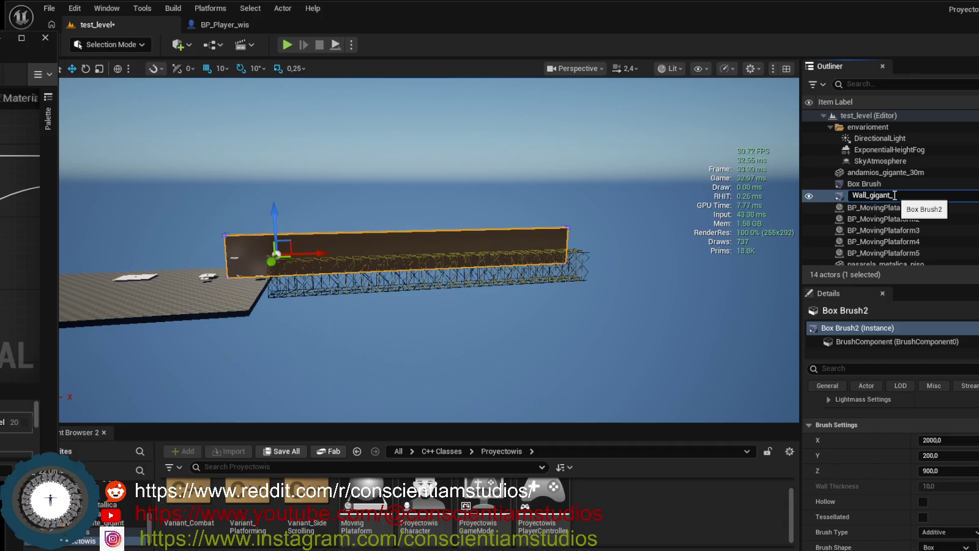
type("_gigant_20M")
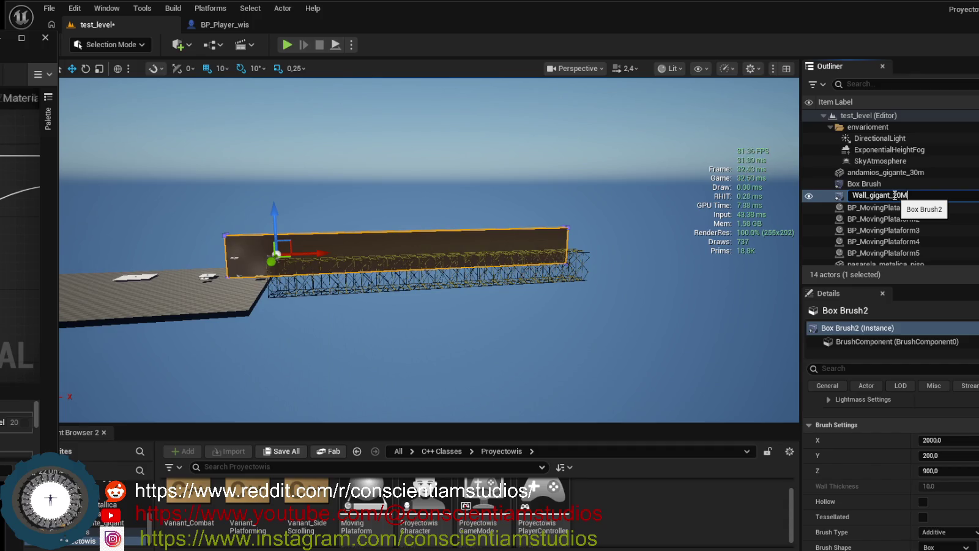
key("Return")
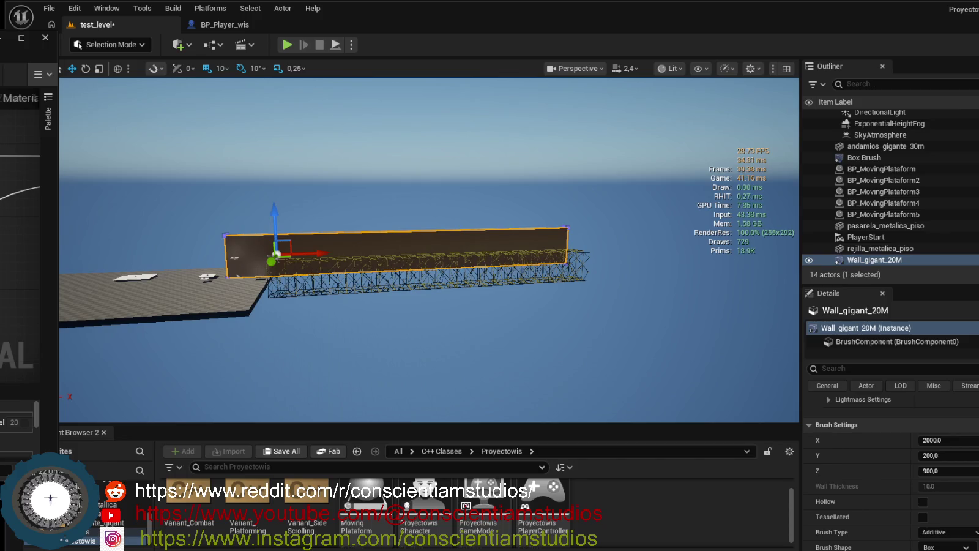
scroll(395, 263, "up", 5)
mouse_move(241, 242)
left_mouse_down()
mouse_move(235, 221)
mouse_move(242, 243)
left_mouse_up()
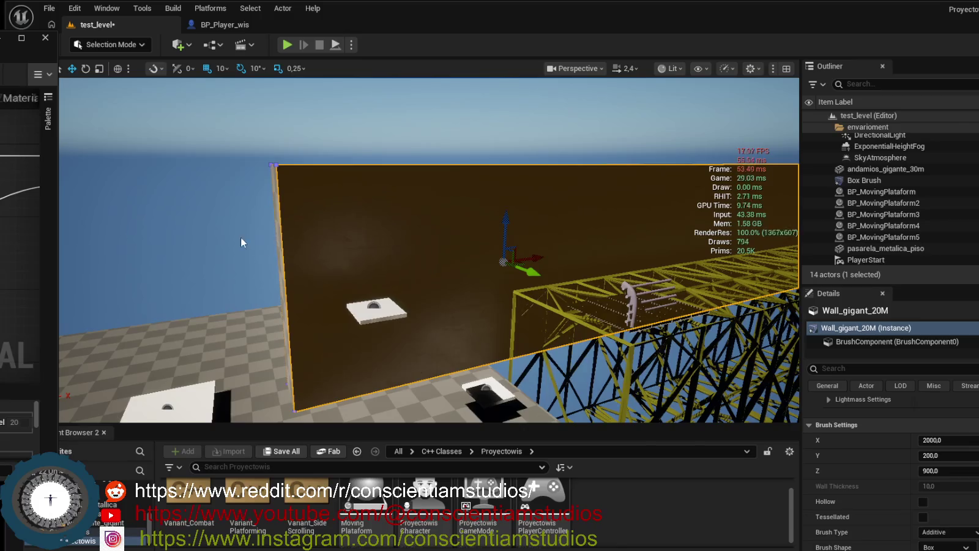
left_click(241, 242)
mouse_move(321, 236)
left_mouse_down()
mouse_move(295, 211)
mouse_move(295, 183)
mouse_move(245, 189)
mouse_move(256, 184)
left_mouse_up()
left_click(255, 185)
mouse_move(457, 234)
left_mouse_down()
mouse_move(431, 233)
mouse_move(440, 234)
mouse_move(444, 215)
mouse_move(409, 216)
left_mouse_up()
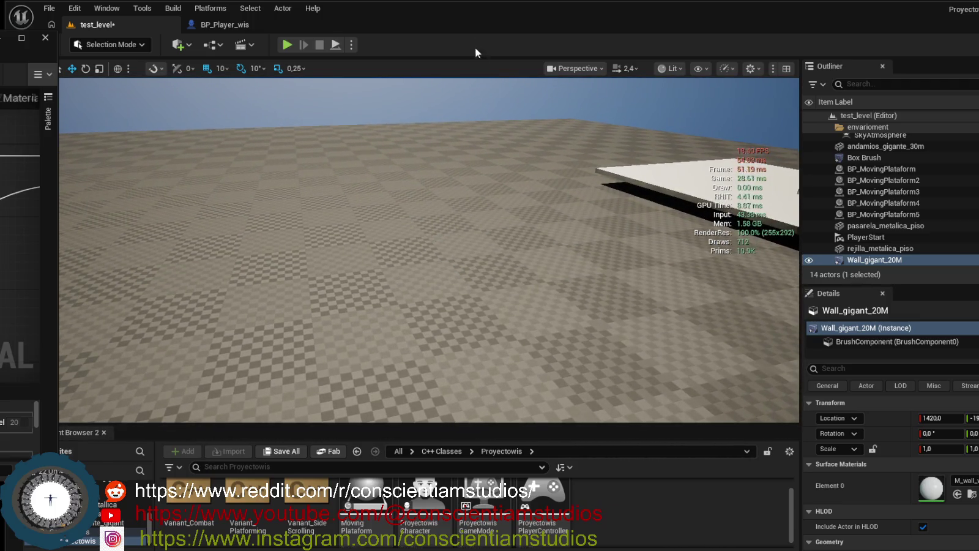
left_click(287, 45)
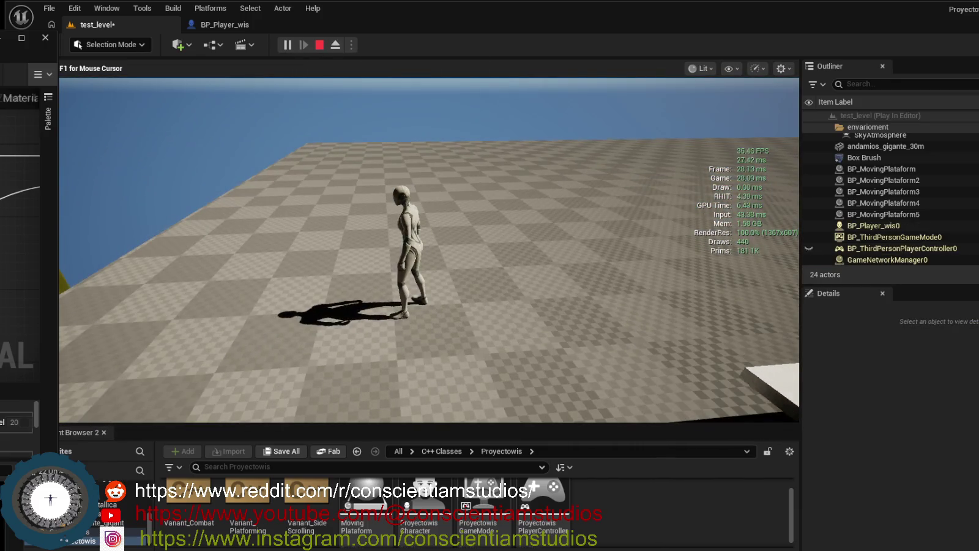
- Stop the play test and slide BP_MovingPlataform5 left to X 410
key("Escape")
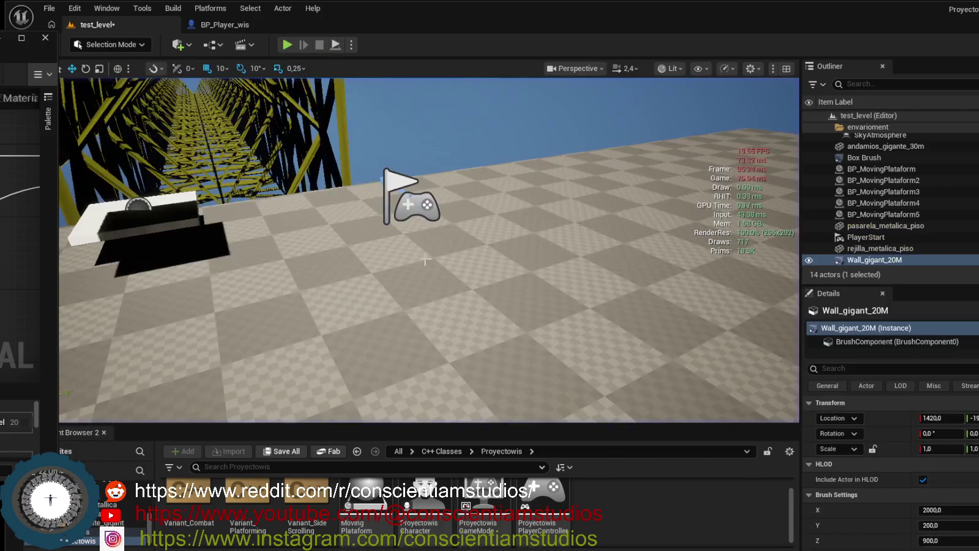
key("f")
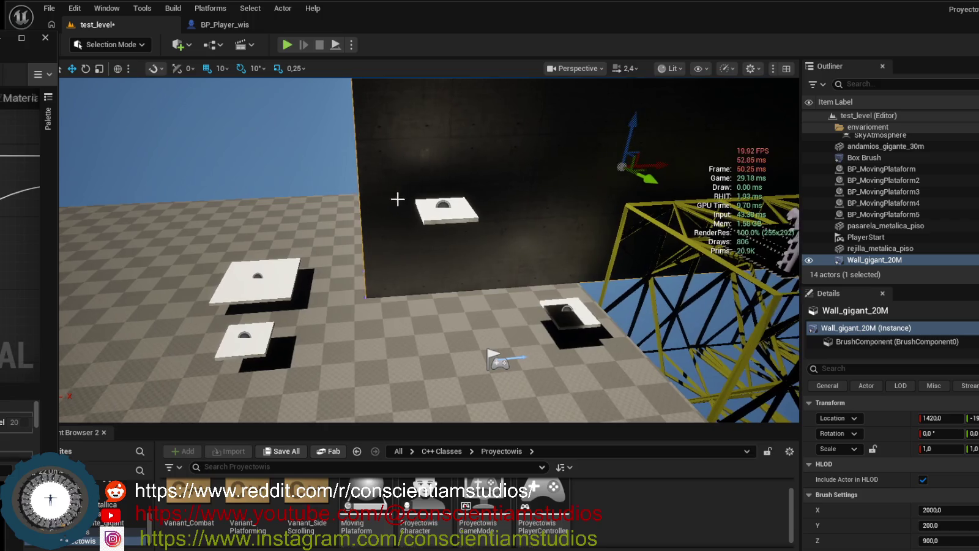
left_click(436, 209)
left_click_drag(491, 209, 406, 224)
scroll(944, 490, "down", 8)
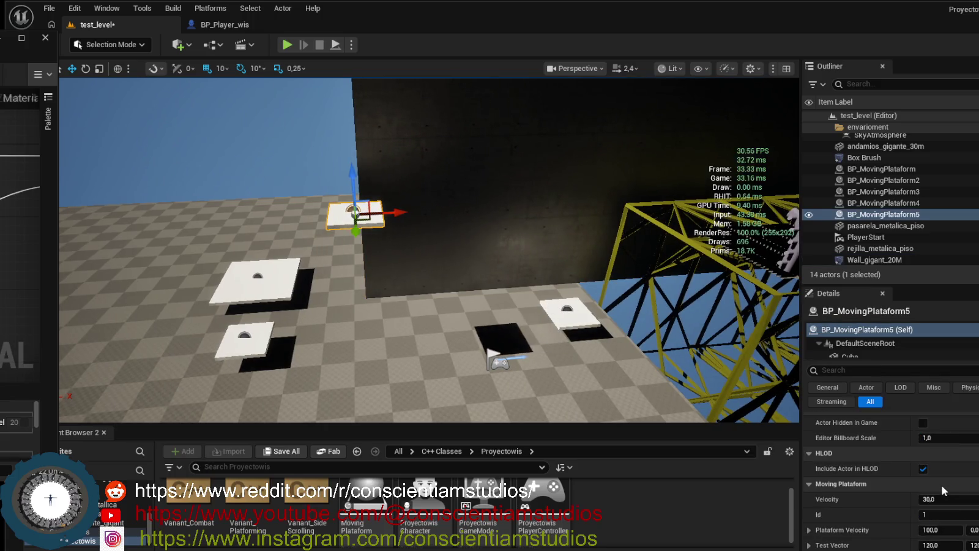
- Change BP_MovingPlataform5's Distance Moved from 4003 to 5000, then select the Box Brush floor
left_click(937, 467)
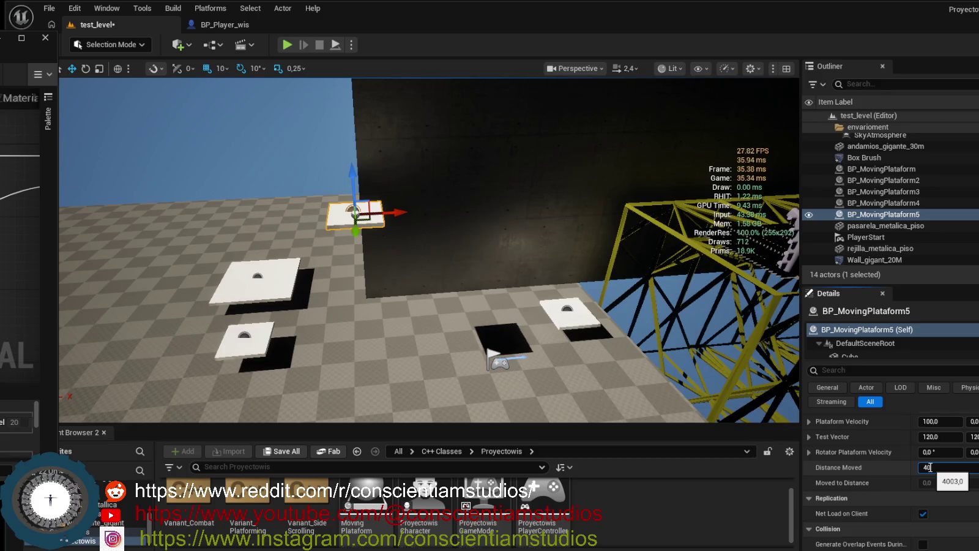
type("000")
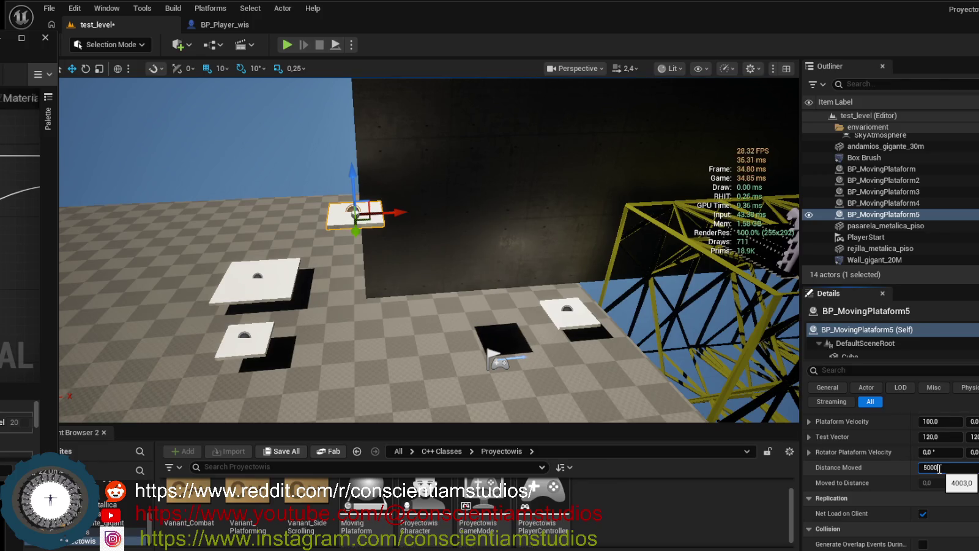
key("Return")
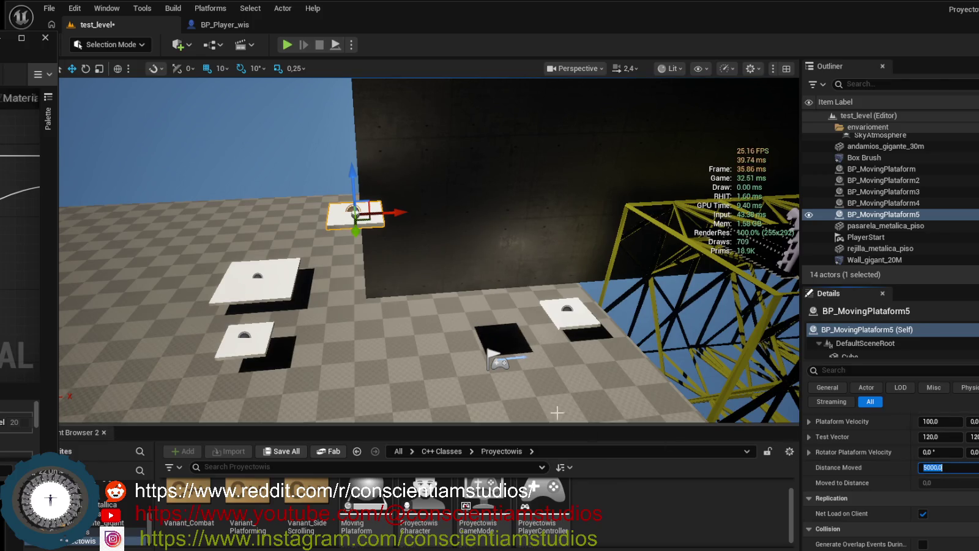
left_click(400, 276)
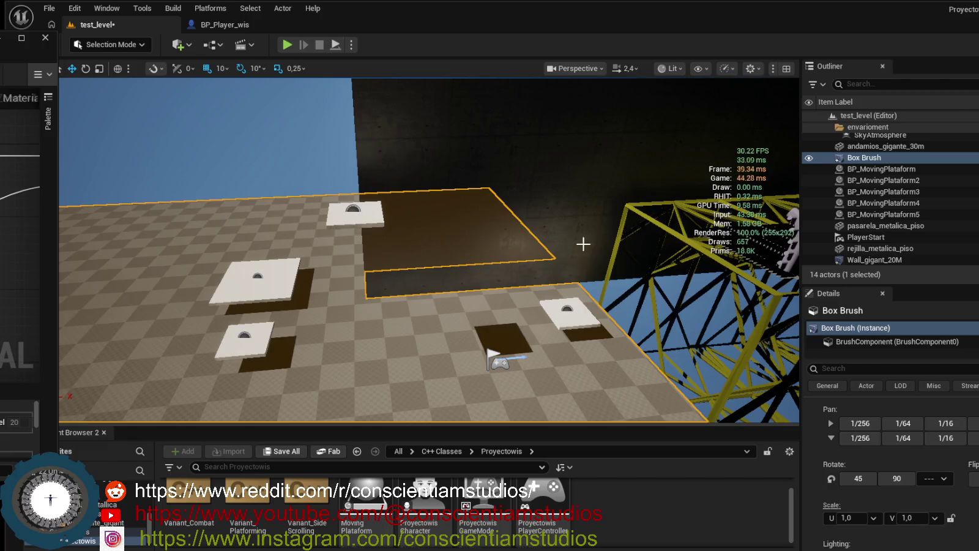
left_click(650, 231)
key("f")
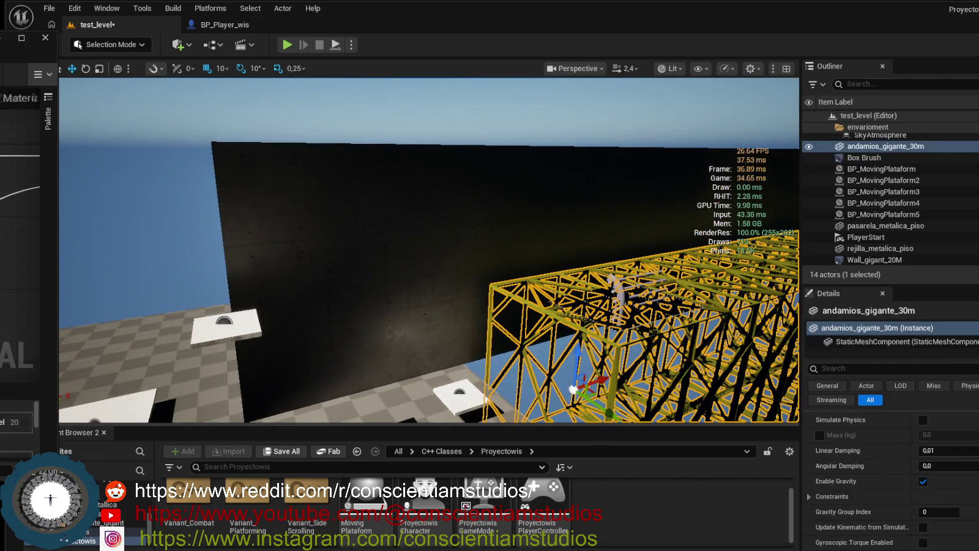
left_click(404, 251)
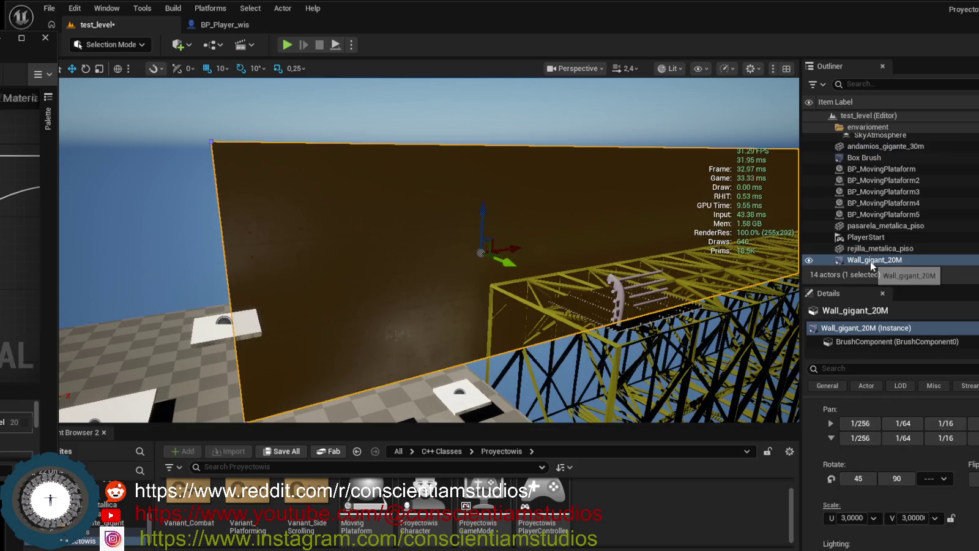
right_click(367, 245)
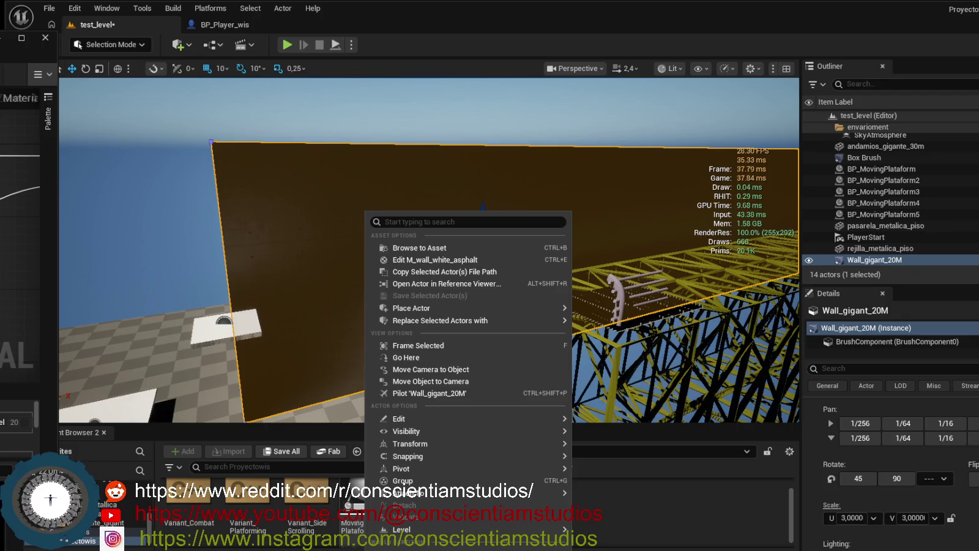
key("Escape")
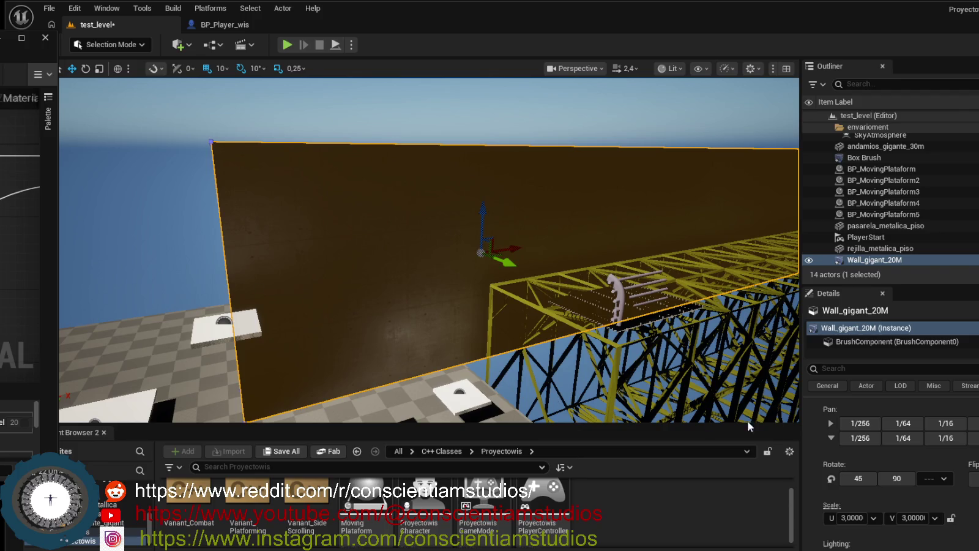
key("ctrl+shift+h")
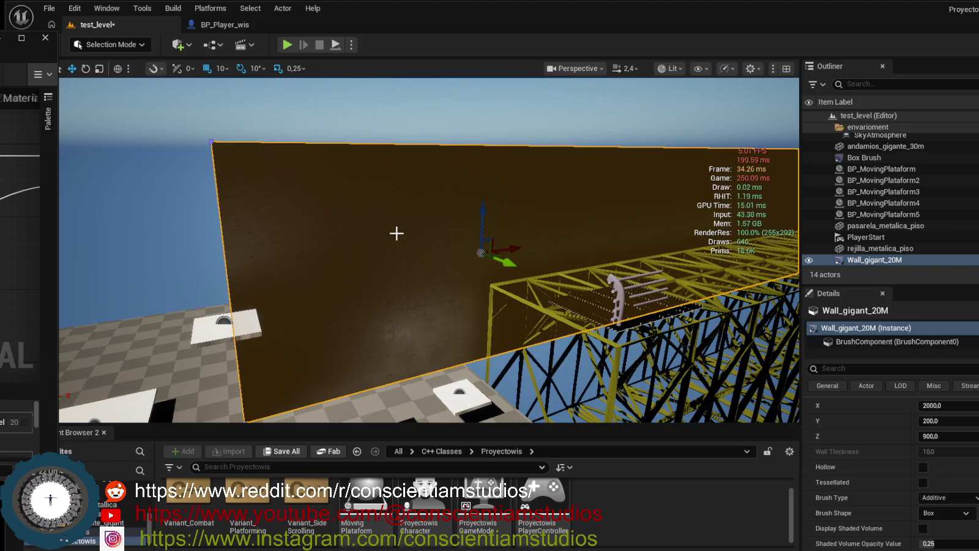
right_click(400, 220)
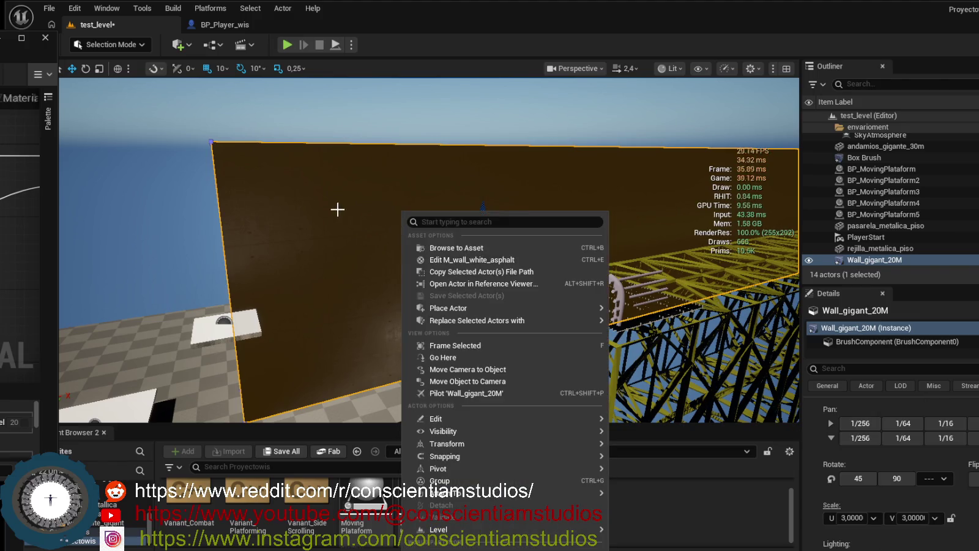
left_click(335, 210)
left_click(167, 202)
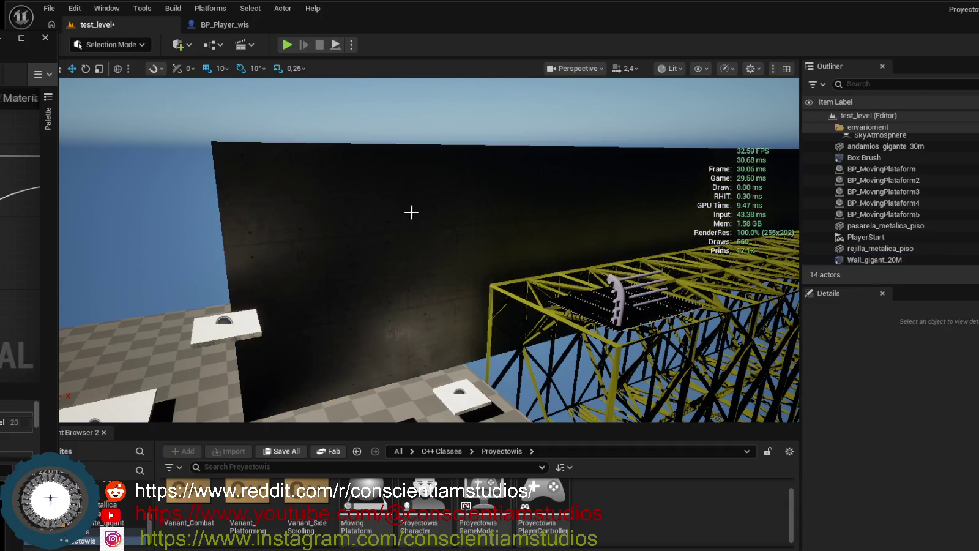
left_click(416, 213)
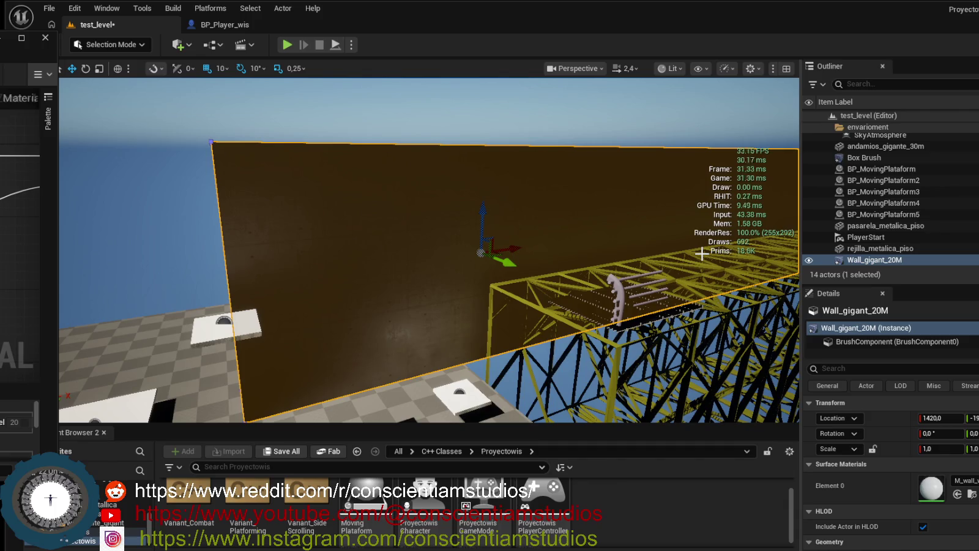
scroll(930, 487, "down", 2)
scroll(930, 484, "up", 2)
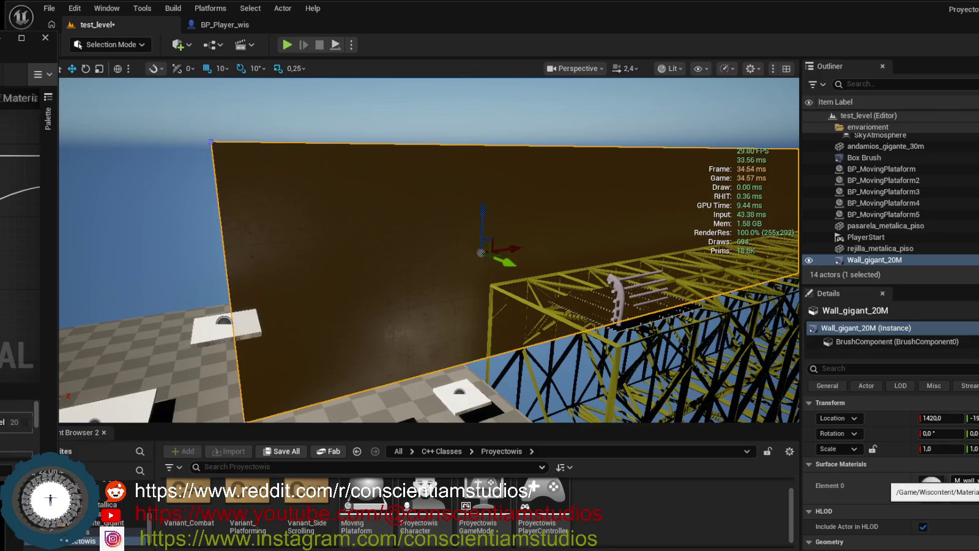
right_click(416, 240)
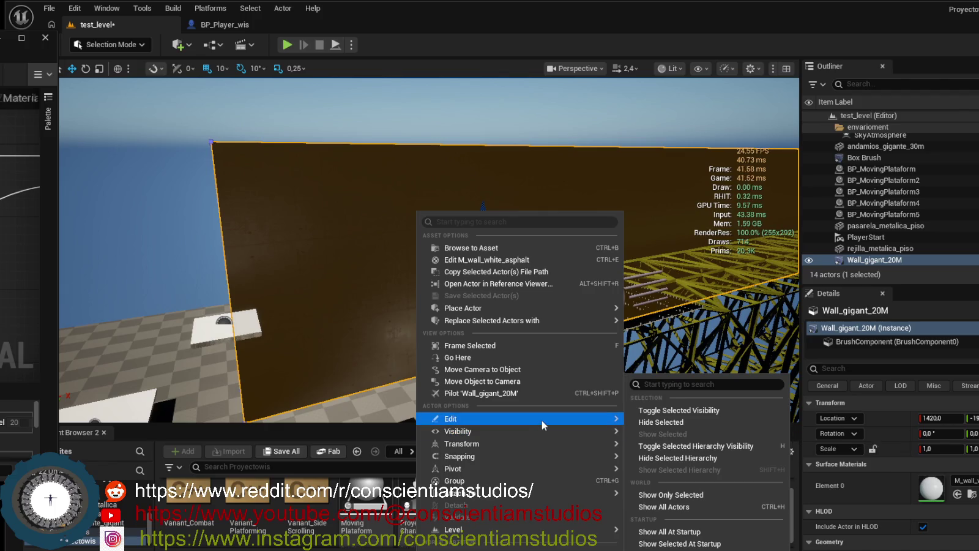
mouse_move(542, 420)
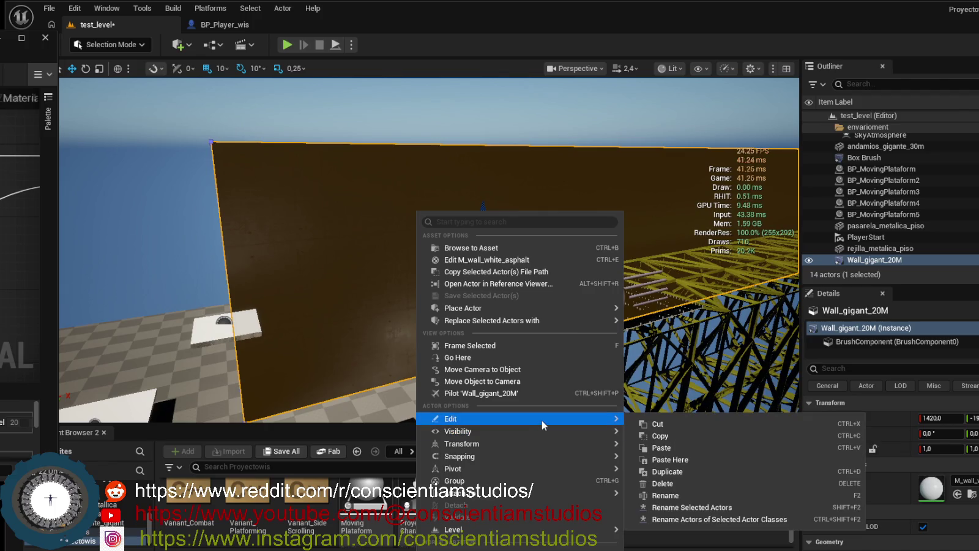
mouse_move(513, 527)
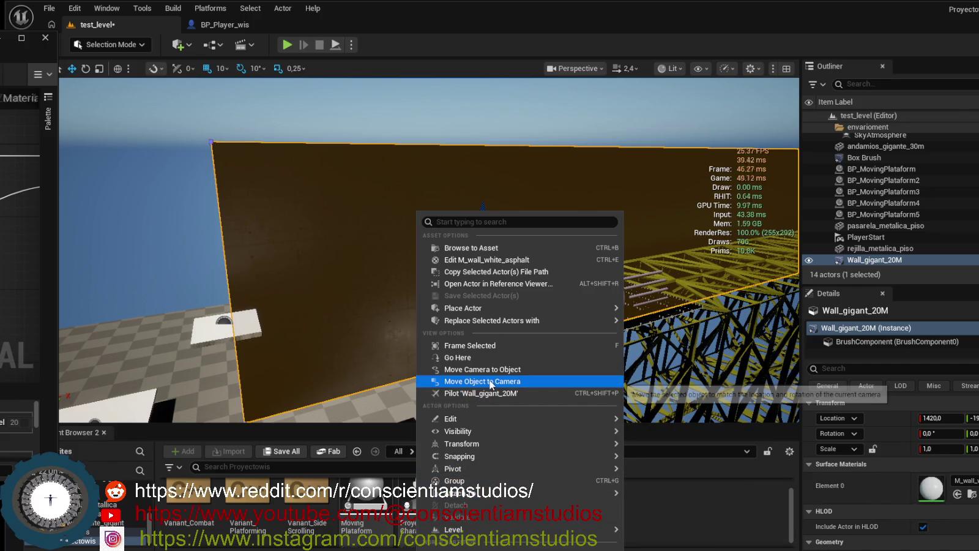
mouse_move(499, 324)
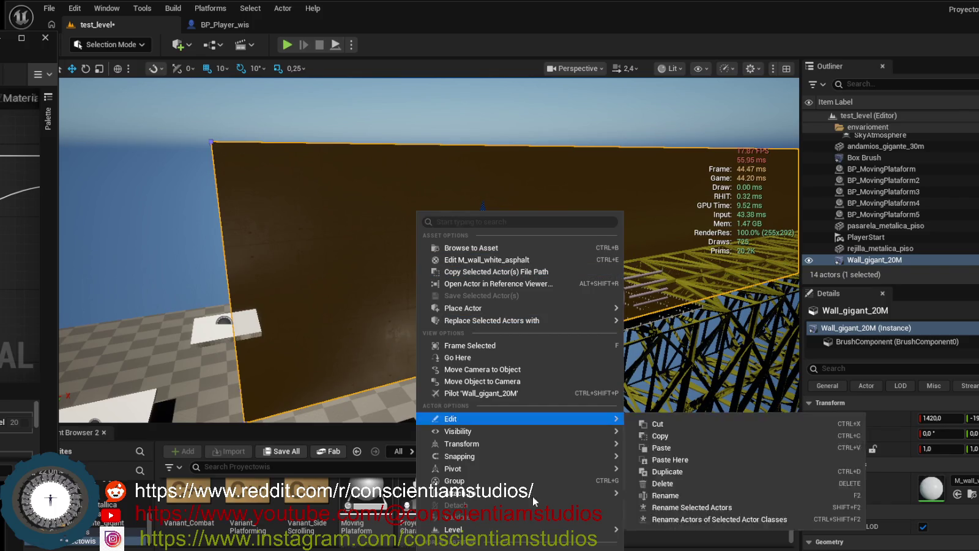
mouse_move(531, 493)
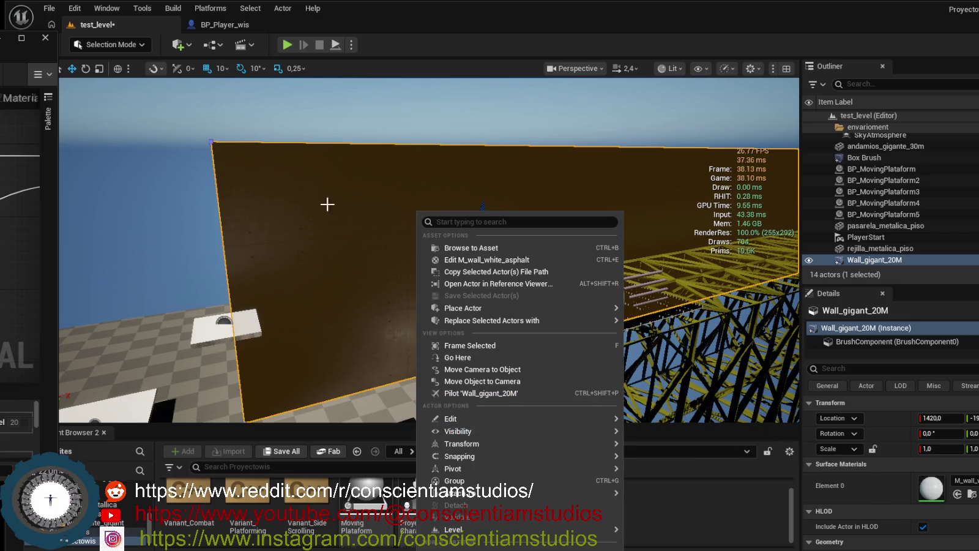
left_click(313, 128)
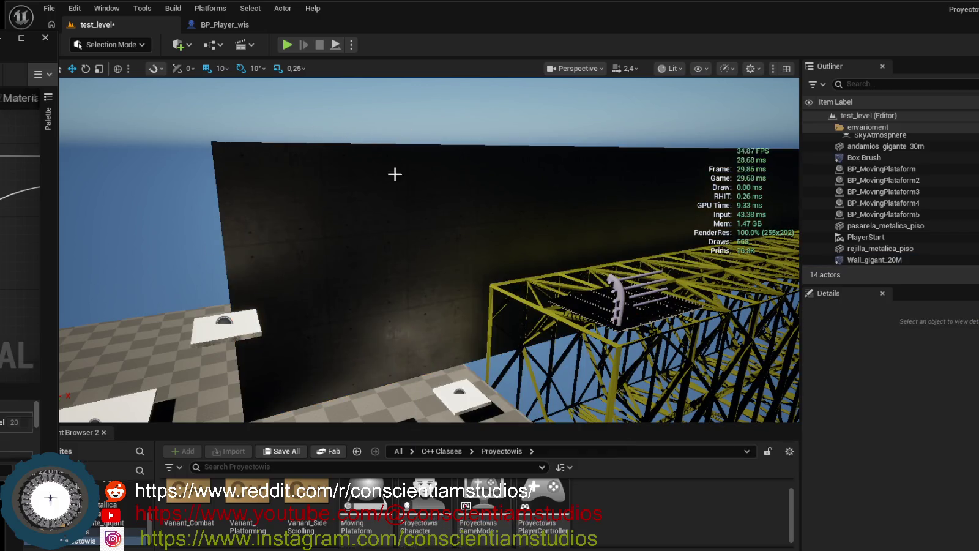
left_click(328, 158)
left_click(906, 250)
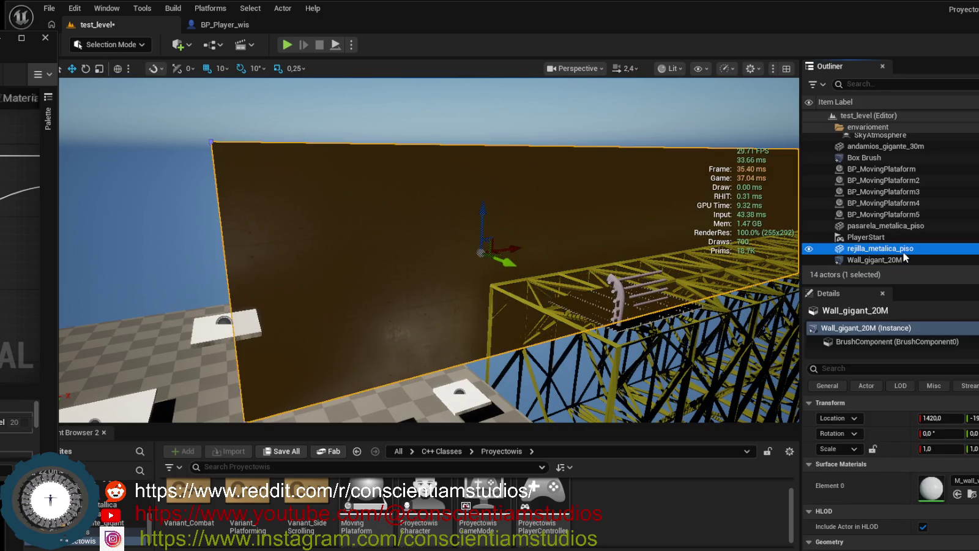
left_click(885, 258)
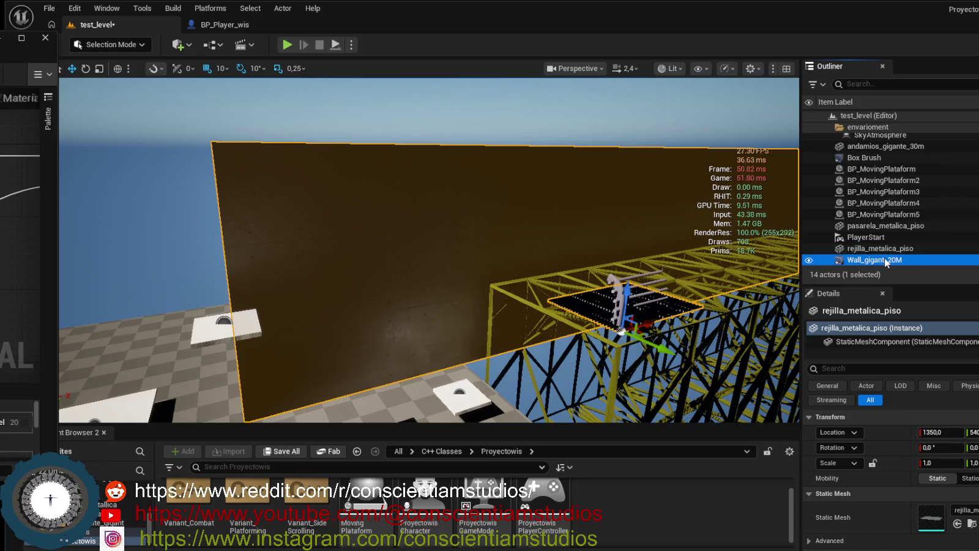
- Browse the submenus of Wall_gigant_20M's actor context menu
right_click(876, 259)
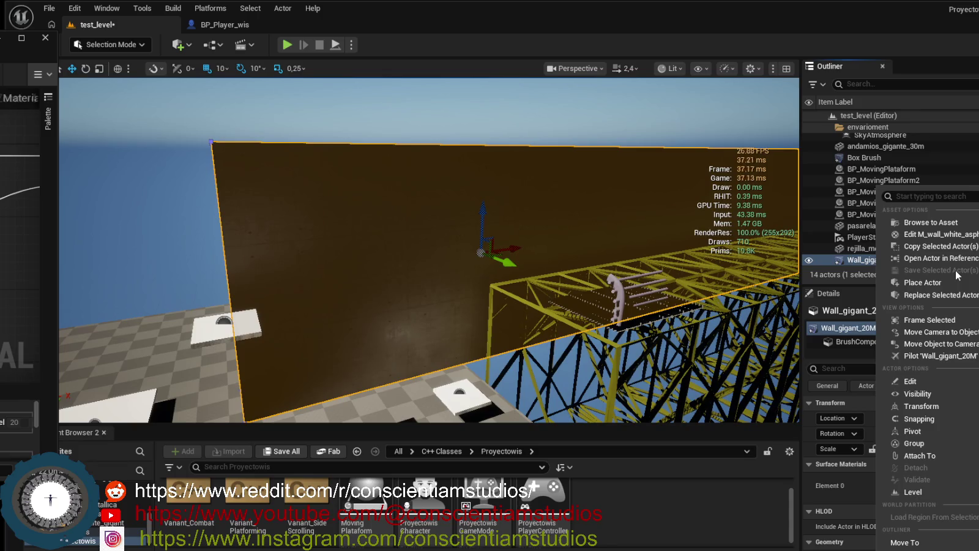
mouse_move(956, 283)
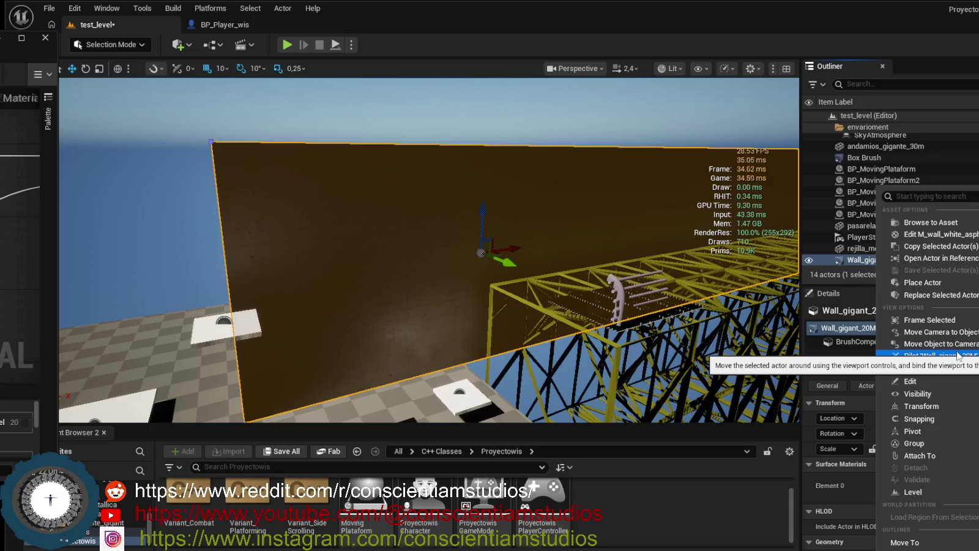
mouse_move(945, 381)
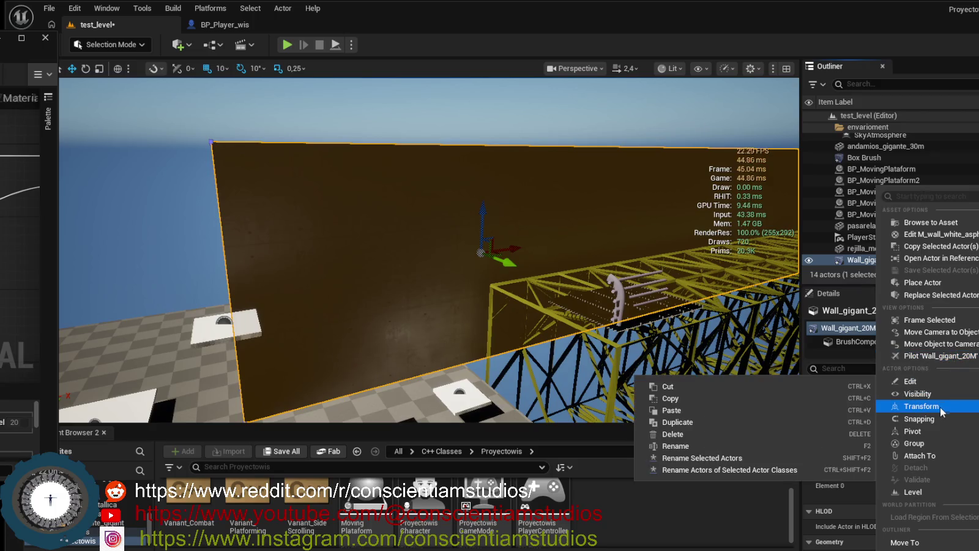
mouse_move(921, 456)
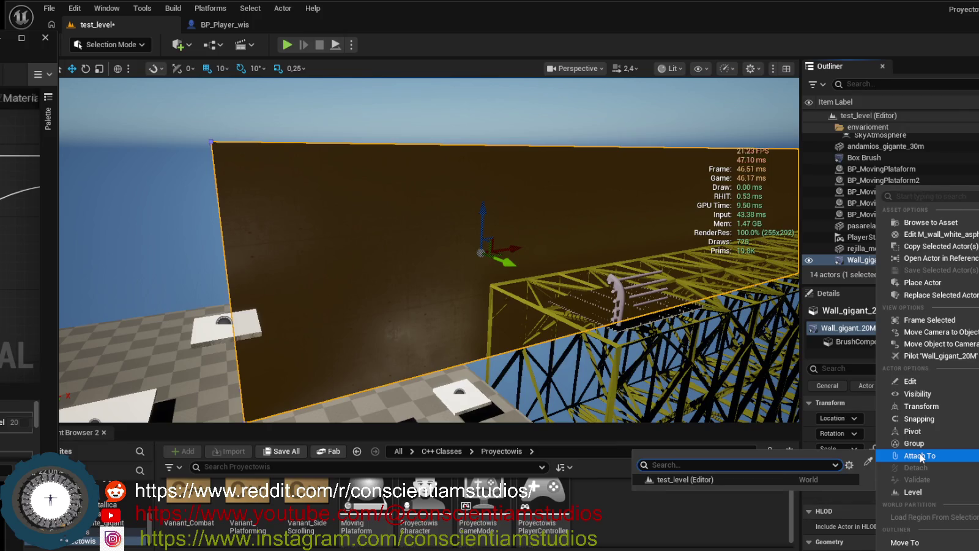
mouse_move(914, 382)
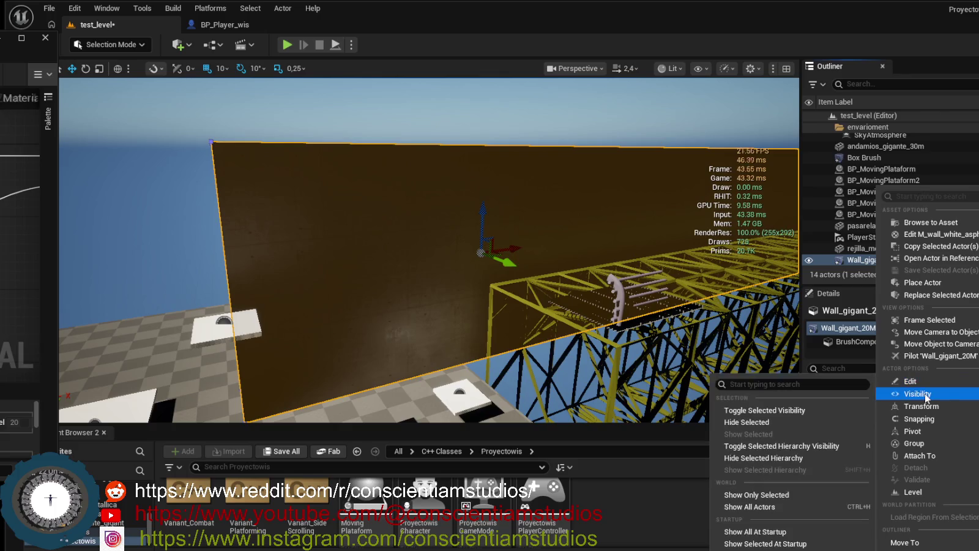
mouse_move(945, 413)
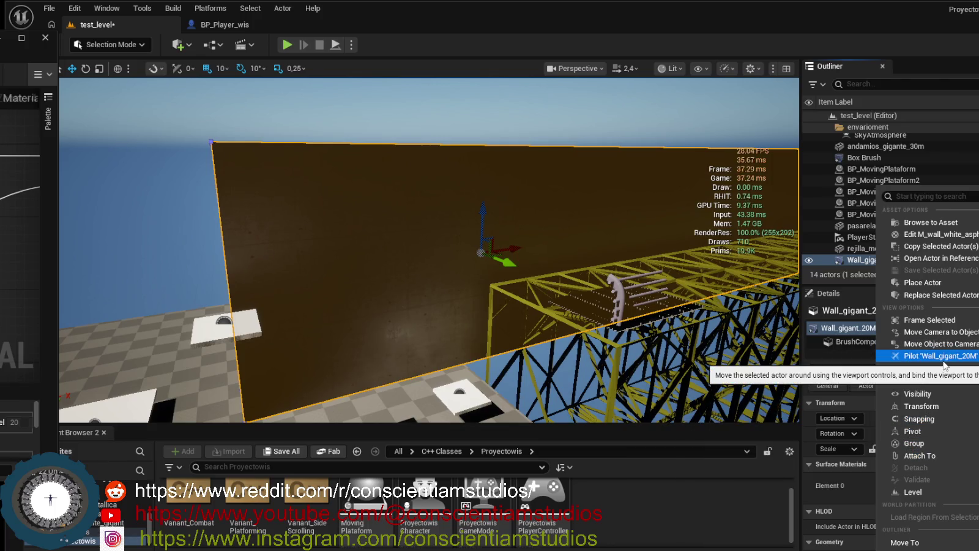
mouse_move(927, 284)
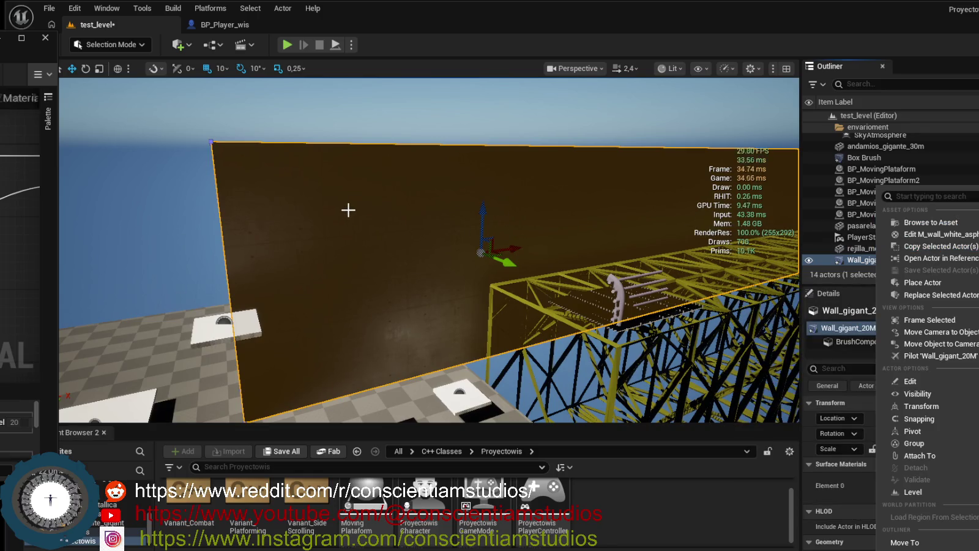
- Open Wall_gigant_20M's actor options from the viewport
right_click(369, 209)
right_click(370, 210)
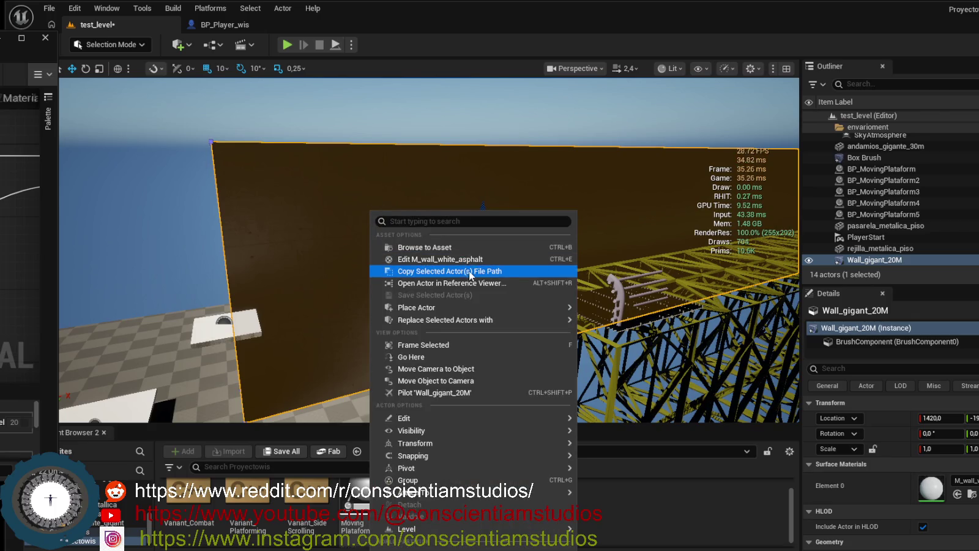
mouse_move(540, 311)
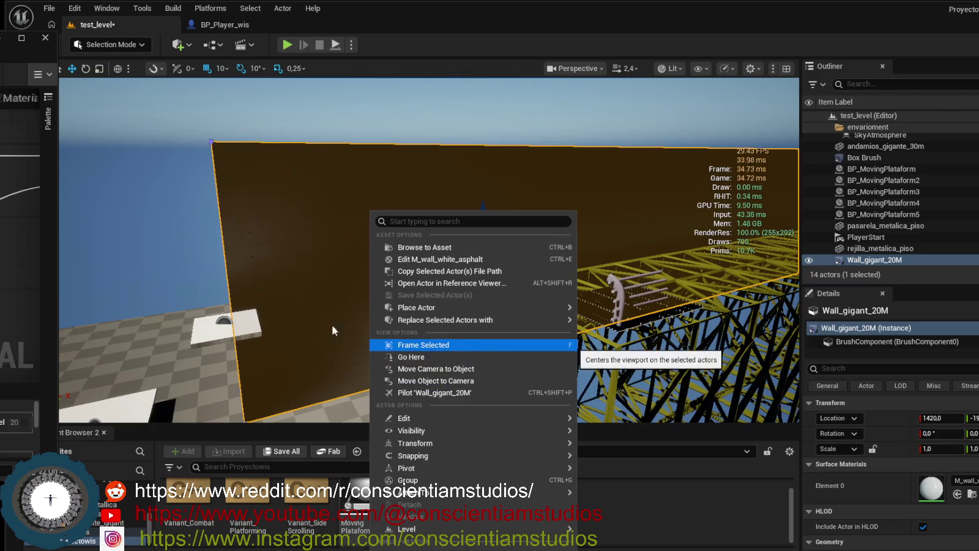
- Frame Wall_gigant_20M and orbit around it to see it beside the scaffolding
left_click(488, 345)
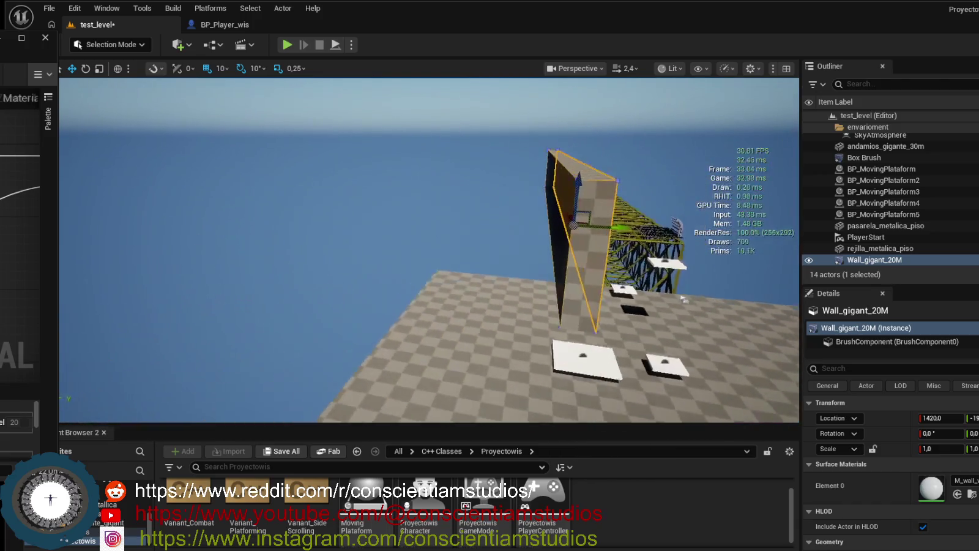
left_click(451, 226)
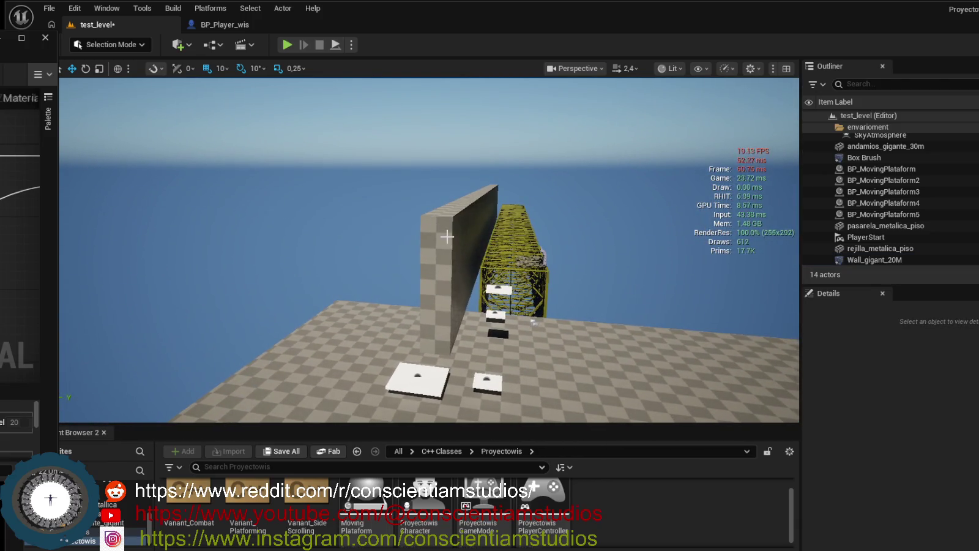
left_click(451, 226)
left_click_drag(451, 225, 409, 191)
left_click(409, 191)
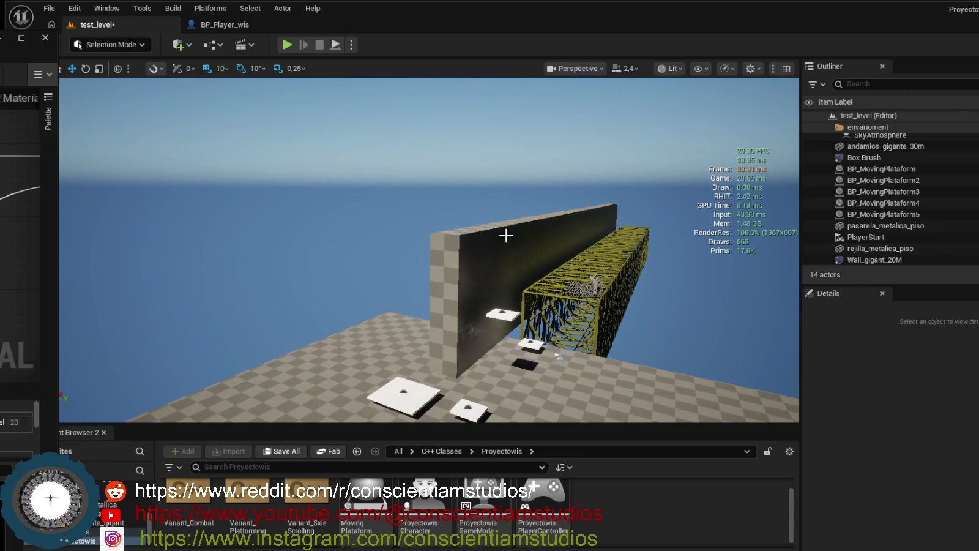
left_click(508, 235)
mouse_move(507, 235)
left_mouse_down()
mouse_move(507, 214)
mouse_move(459, 207)
mouse_move(306, 245)
left_mouse_up()
- Reselect Wall_gigant_20M from the Outliner and open its viewport context menu
left_click(906, 238)
left_click(300, 246)
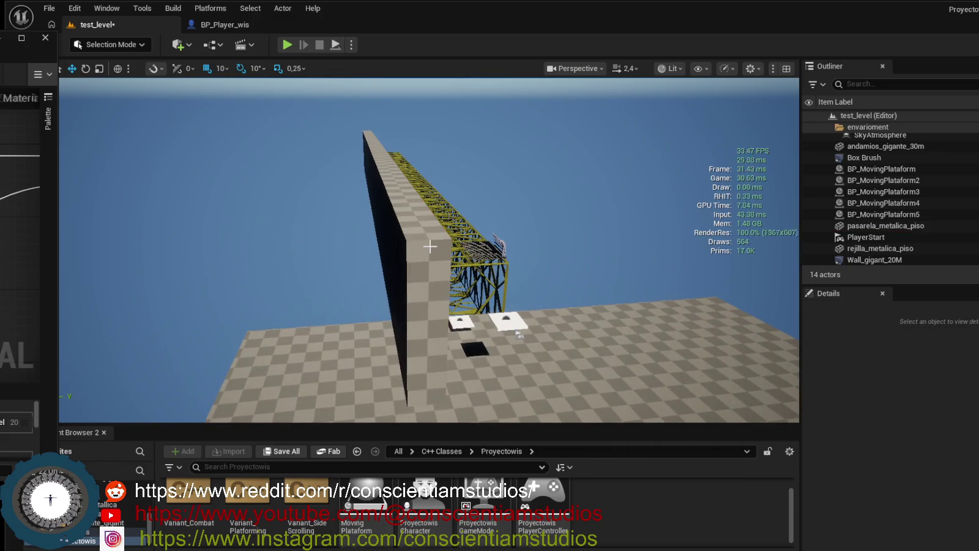
left_click(887, 260)
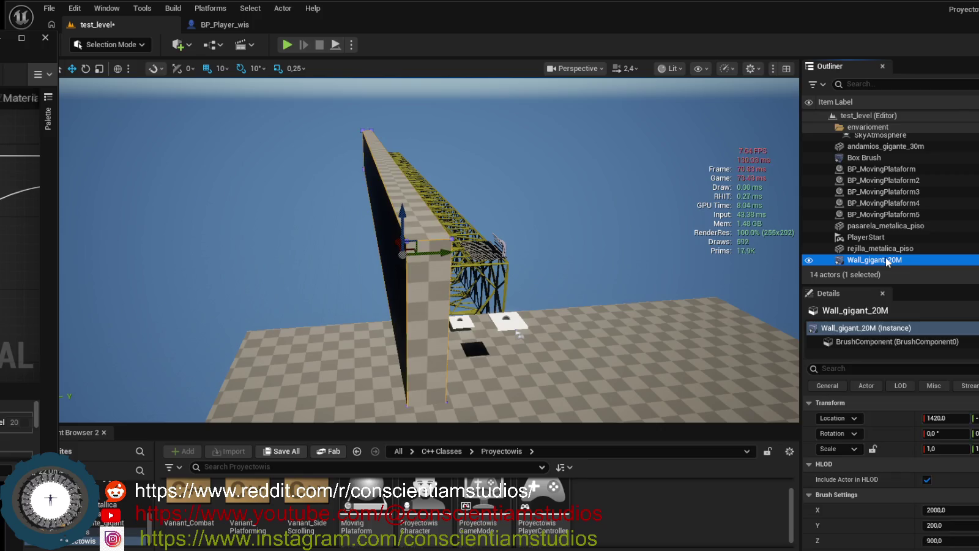
left_click(424, 285)
right_click(424, 284)
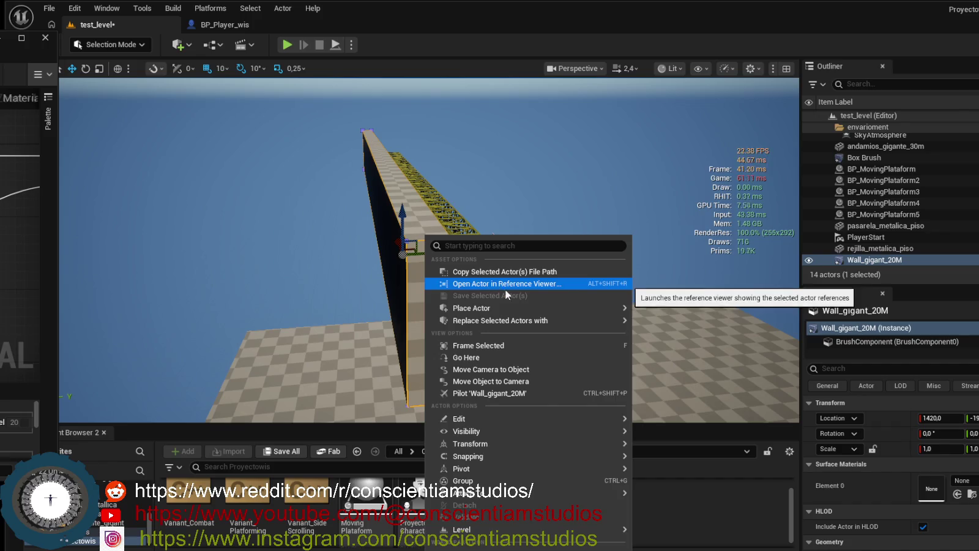
- Open the context menu for the Wall_gigant_20M entry in the Outliner
mouse_move(525, 421)
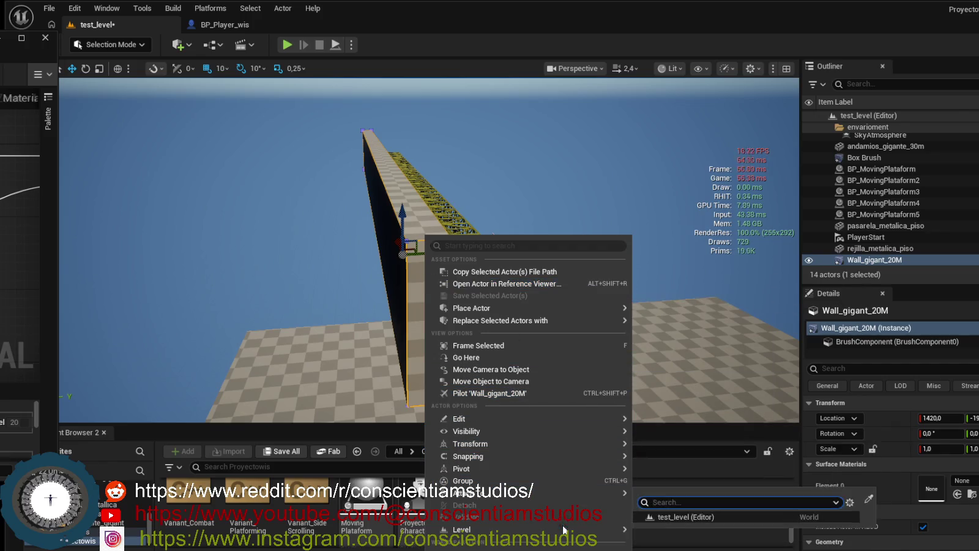
mouse_move(572, 529)
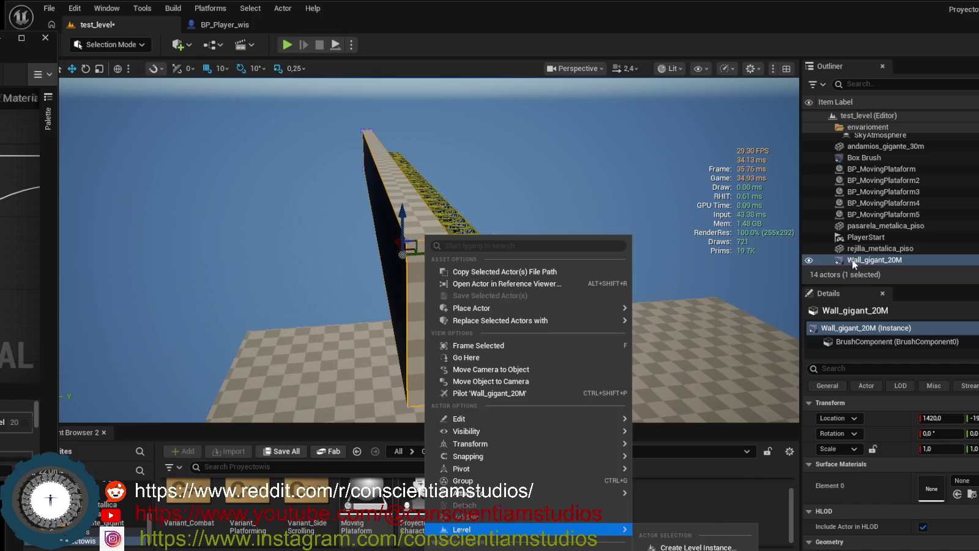
right_click(853, 259)
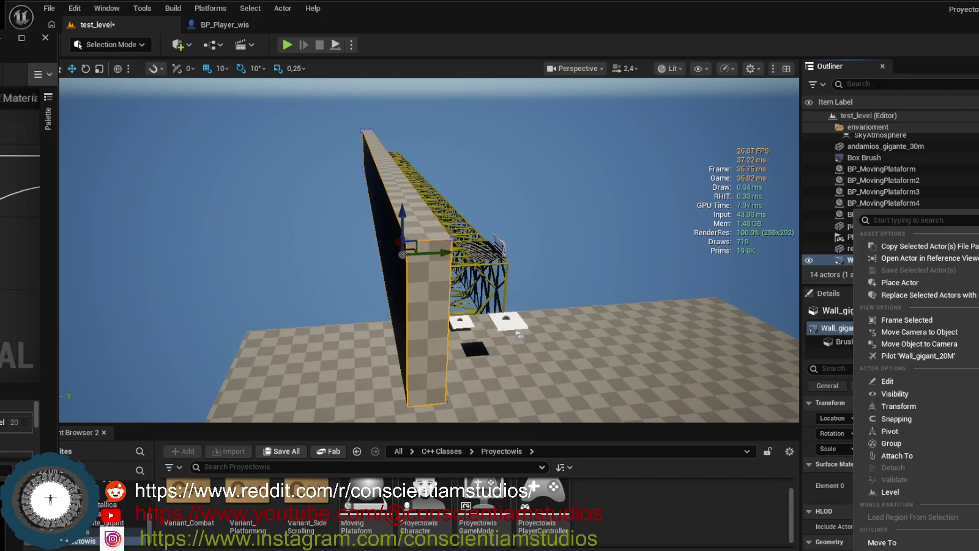
- Close the menu, frame Wall_gigant_20M up close, and hide the stat unit overlay
key("Escape")
key("f")
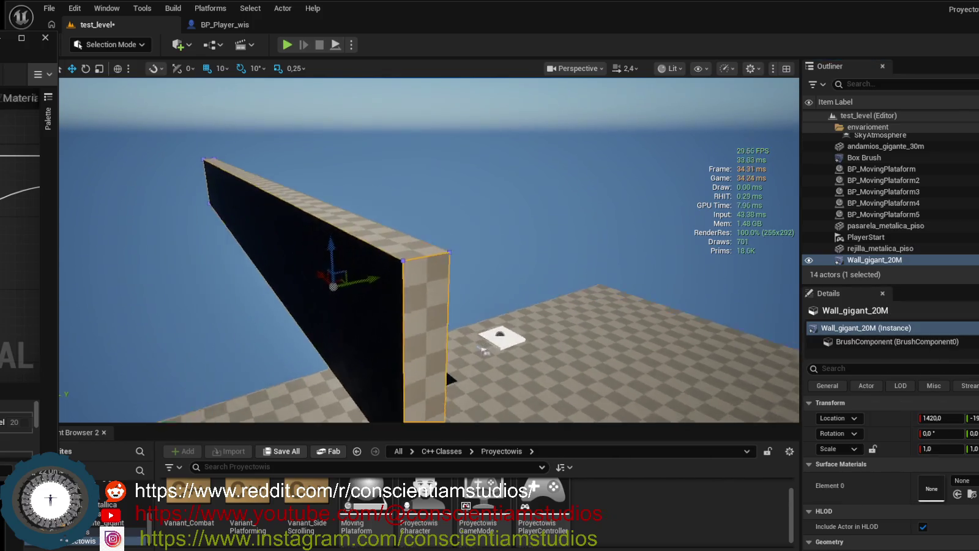
key("ctrl+shift+h")
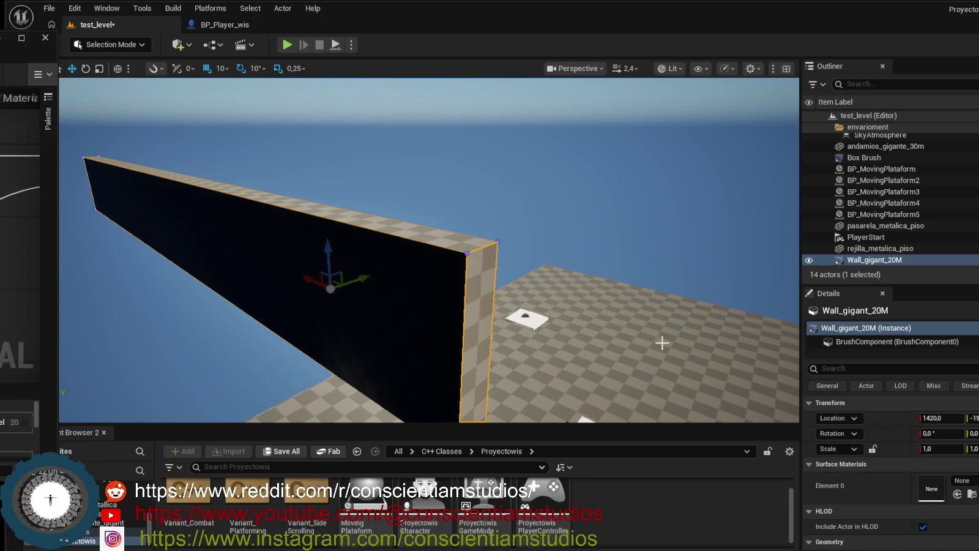
scroll(879, 456, "down", 3)
- Reveal the wall's Brush Settings and Advanced options, then begin converting the brush to a static mesh
scroll(899, 411, "up", 3)
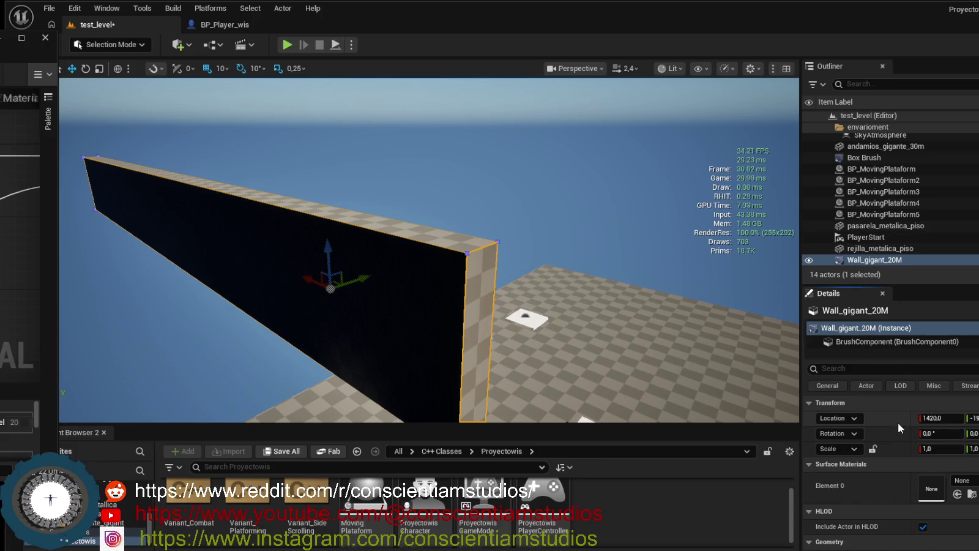
scroll(898, 422, "down", 5)
scroll(898, 422, "down", 3)
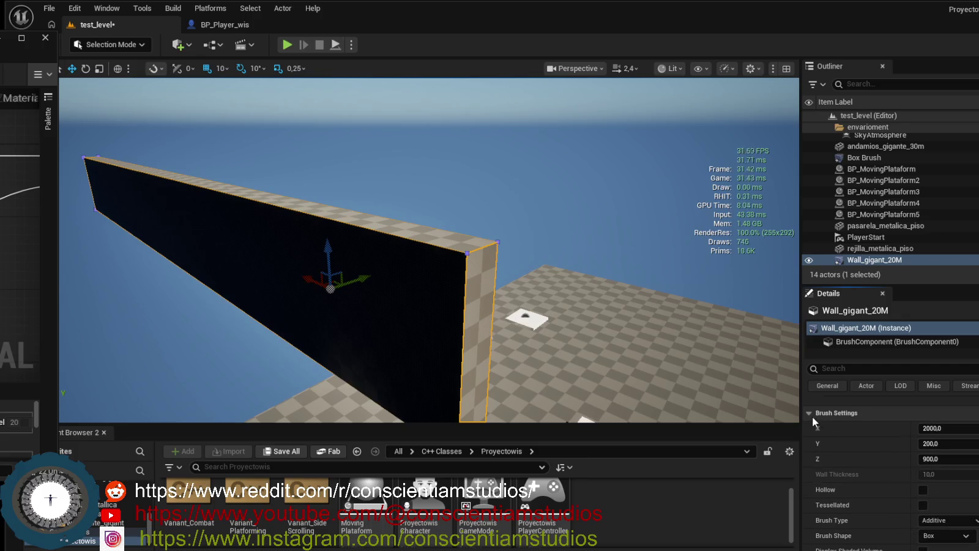
scroll(900, 477, "down", 3)
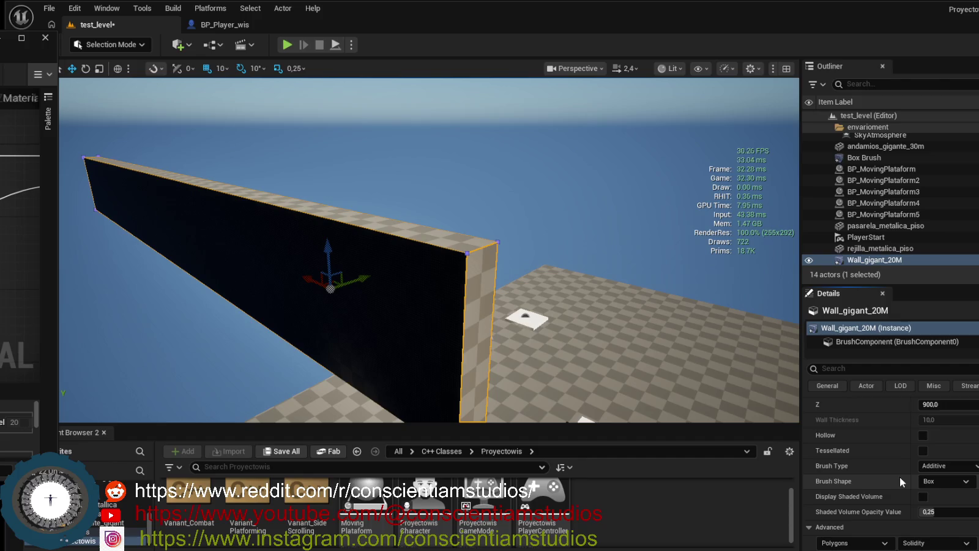
scroll(887, 456, "down", 3)
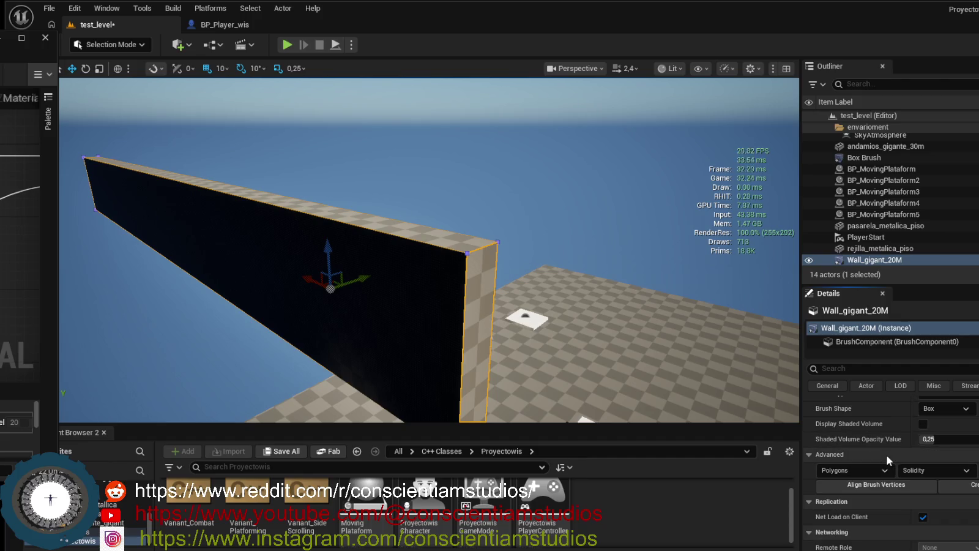
scroll(888, 459, "up", 3)
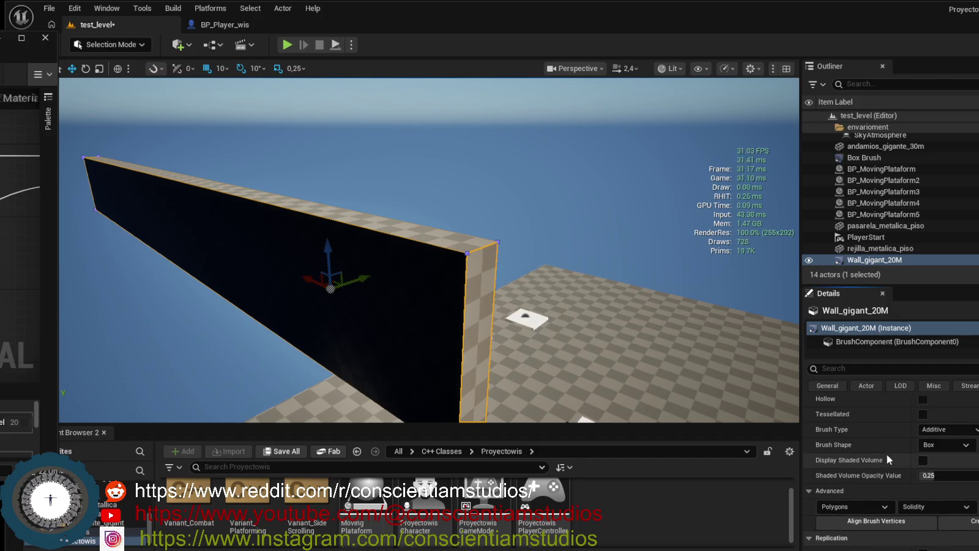
scroll(887, 454, "down", 1)
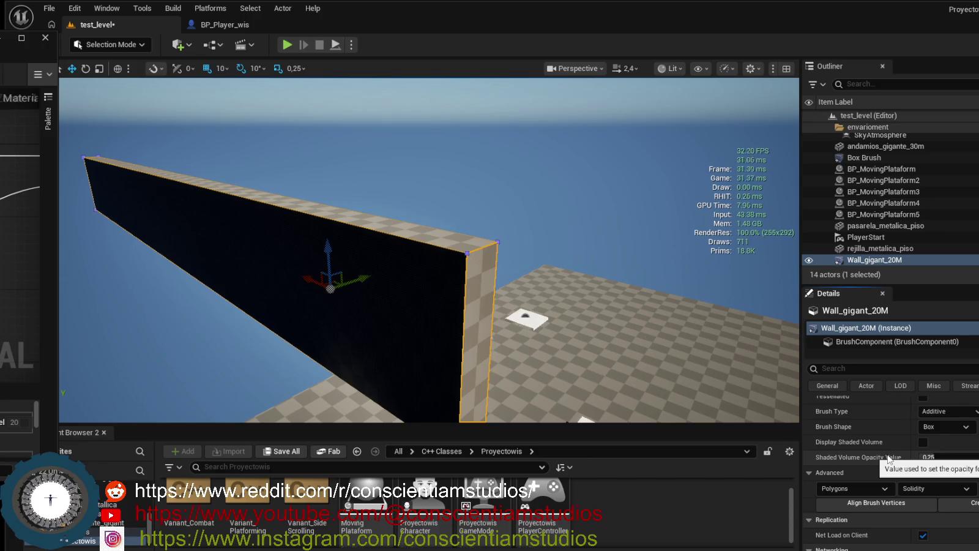
scroll(903, 466, "down", 3)
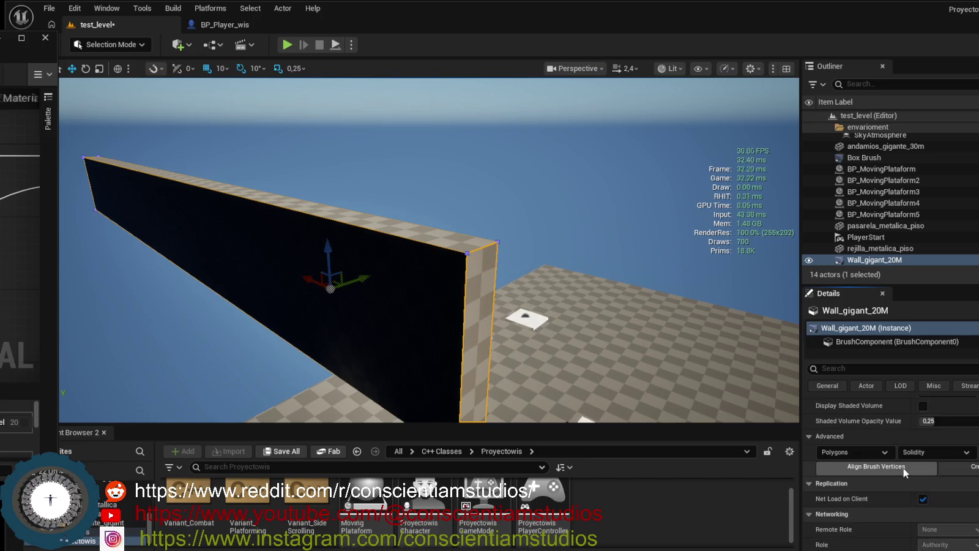
scroll(913, 479, "down", 3)
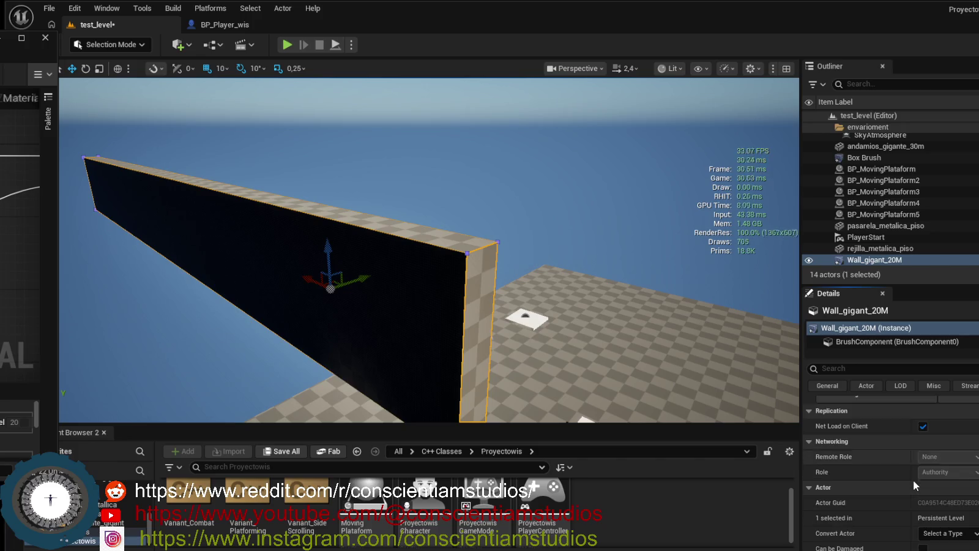
scroll(809, 488, "up", 4)
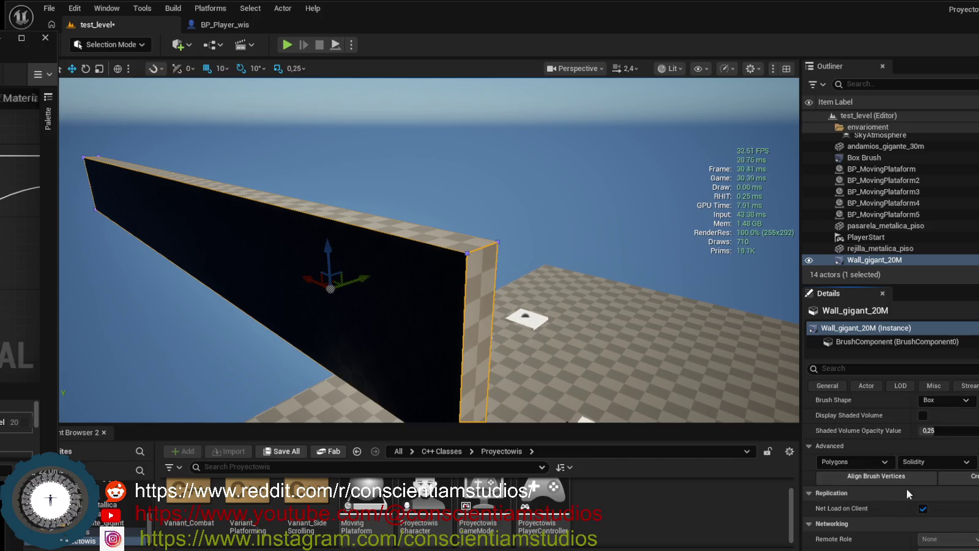
scroll(969, 510, "up", 1)
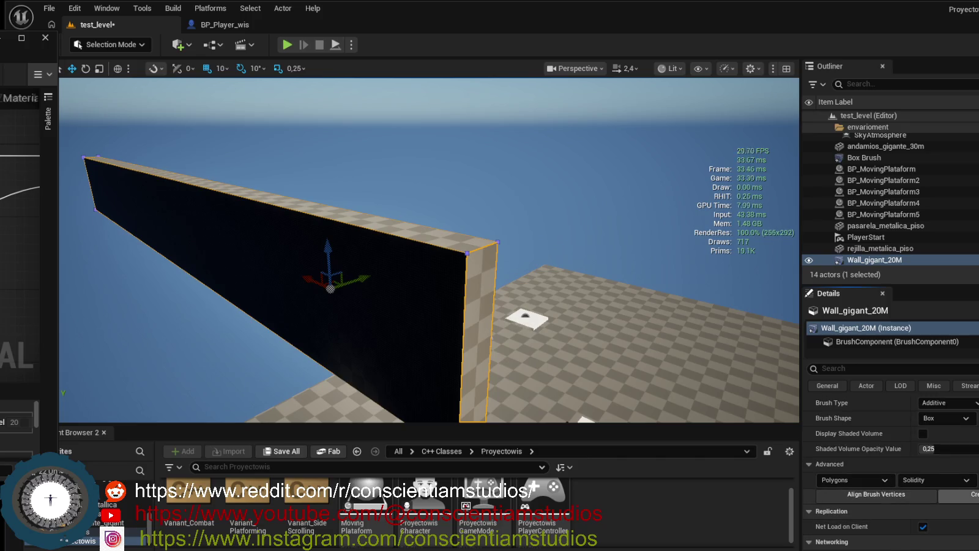
left_click(961, 493)
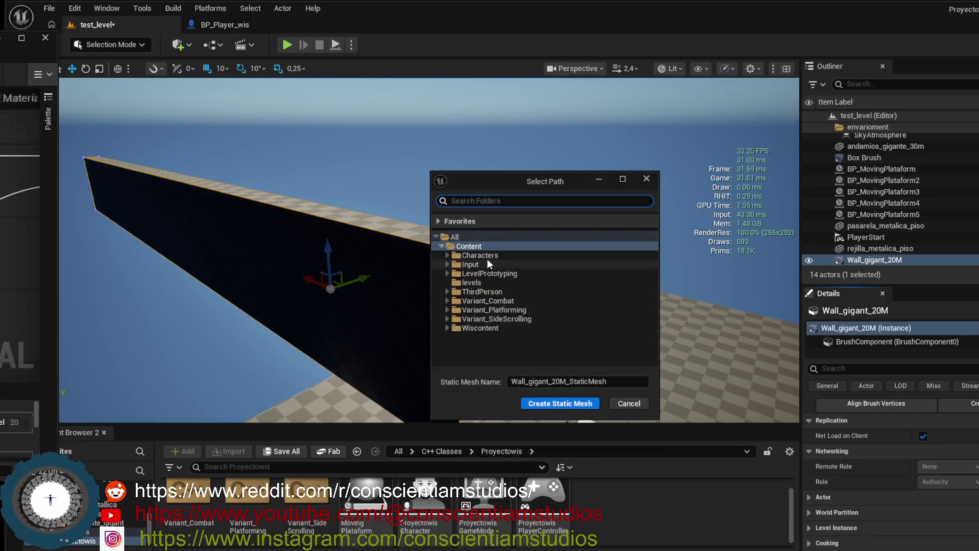
- Save the wall brush as Wall_gigant_20M_StaticMesh in the Wiscontent/Models folder
left_click(485, 329)
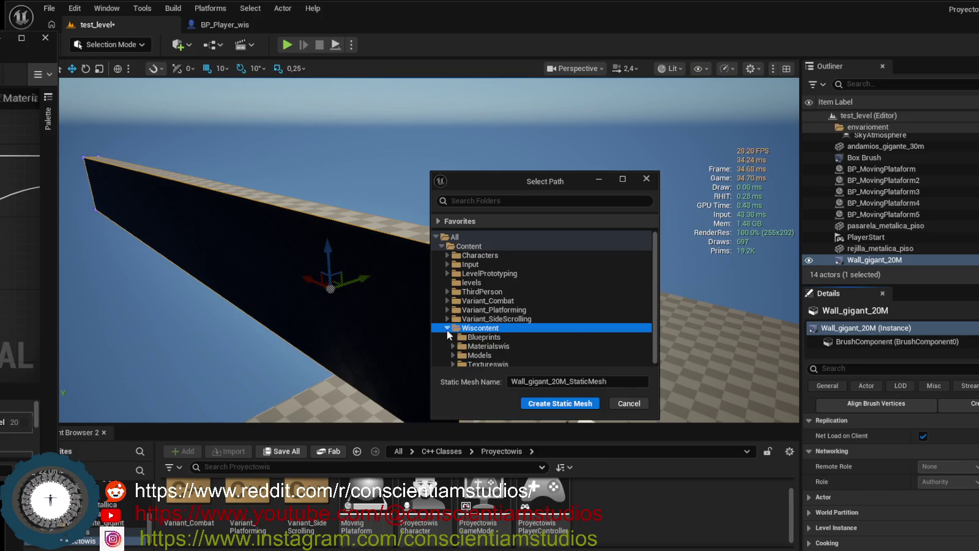
double_click(456, 329)
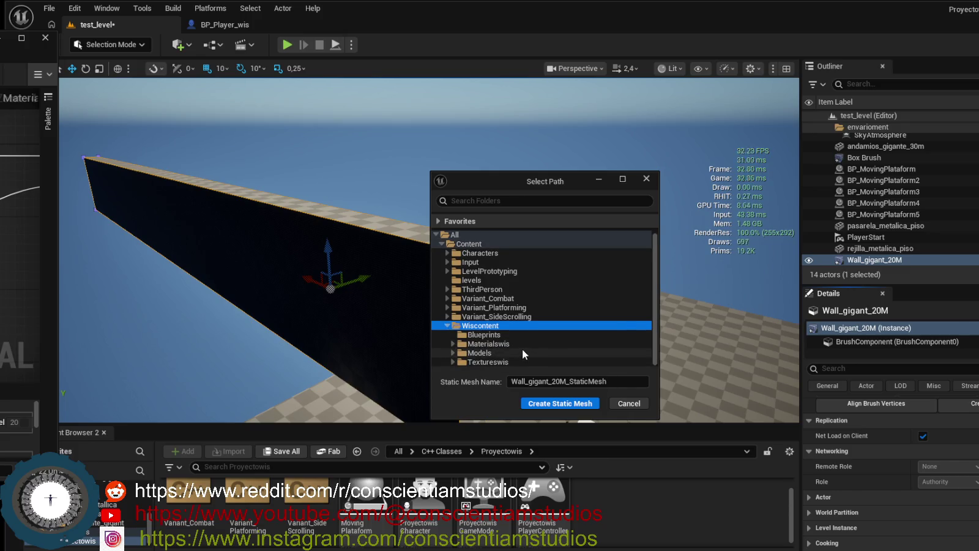
left_click(521, 353)
left_click(454, 354)
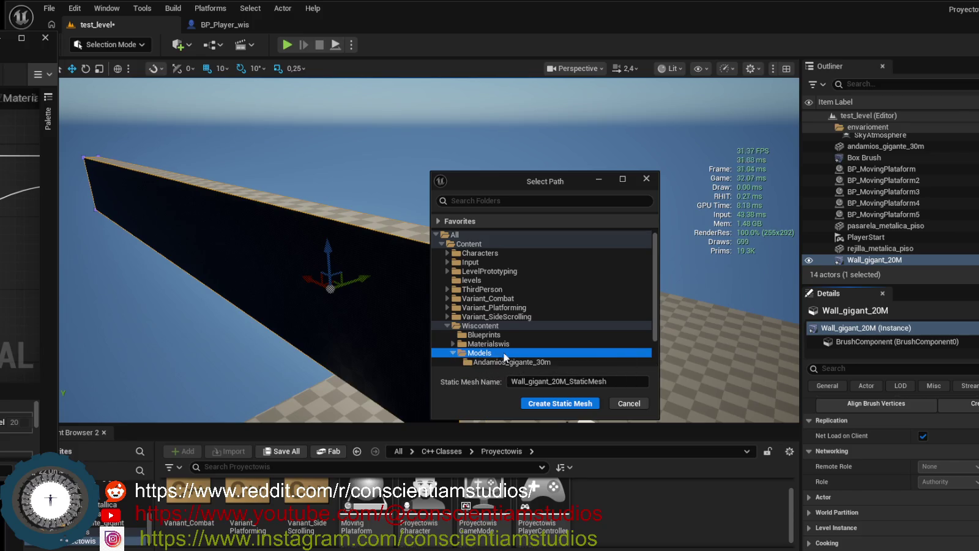
scroll(532, 355, "down", 2)
left_click(550, 403)
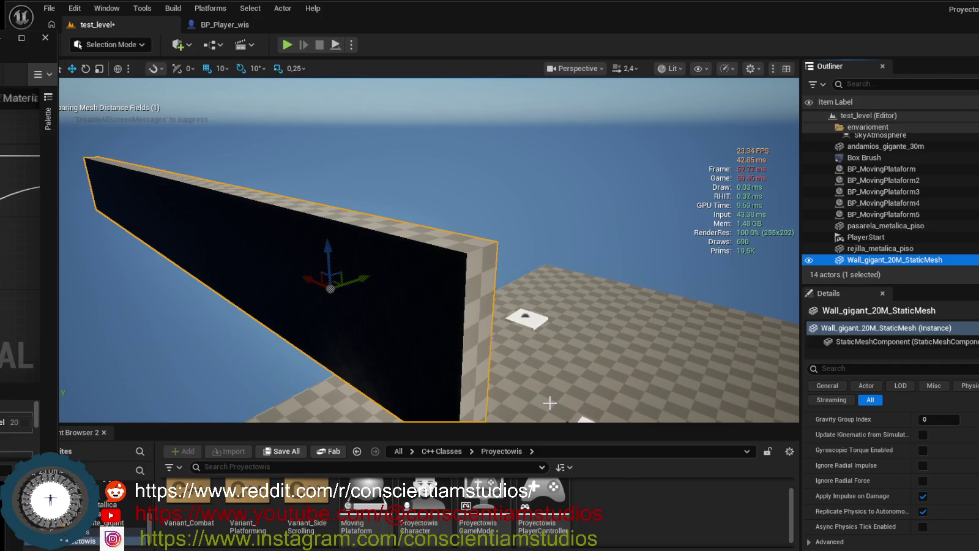
left_click_drag(581, 273, 582, 273)
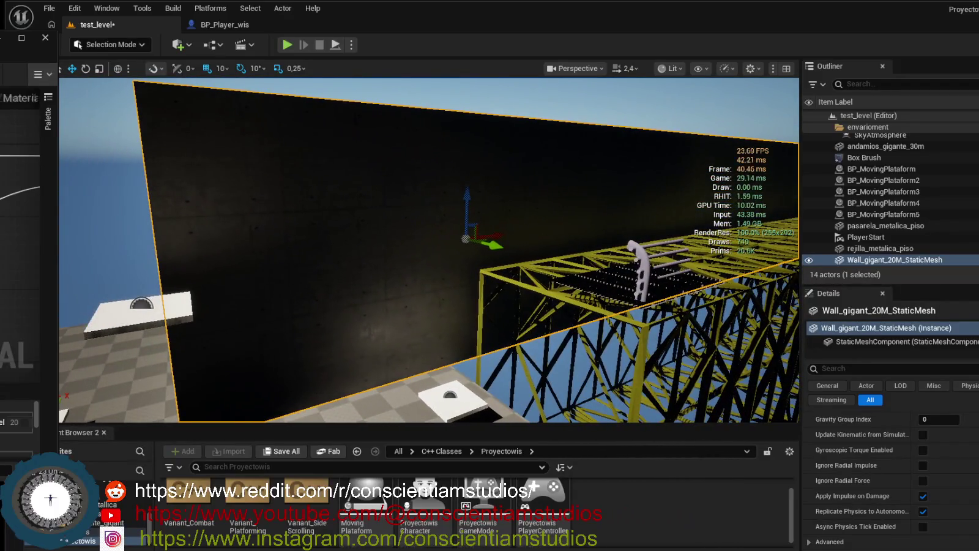
double_click(964, 261)
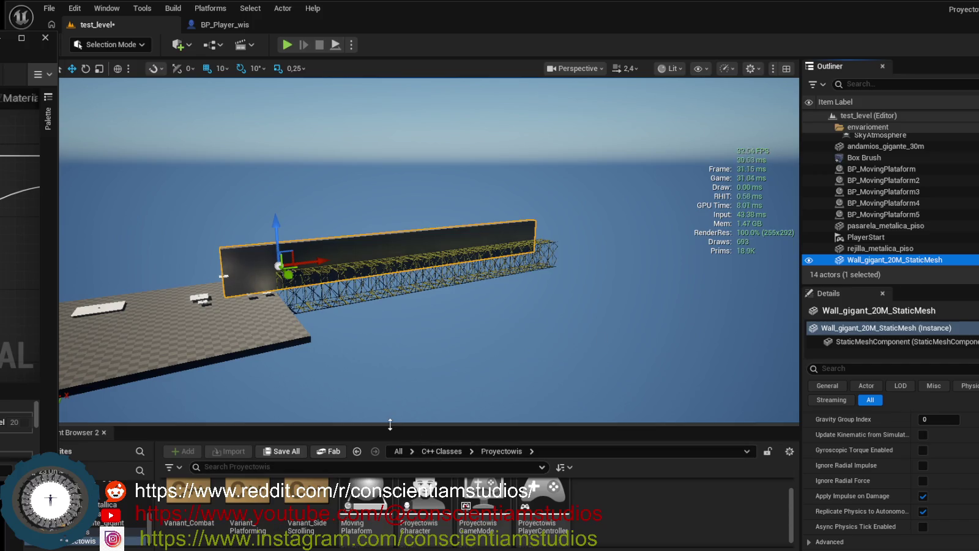
left_click_drag(390, 427, 389, 417)
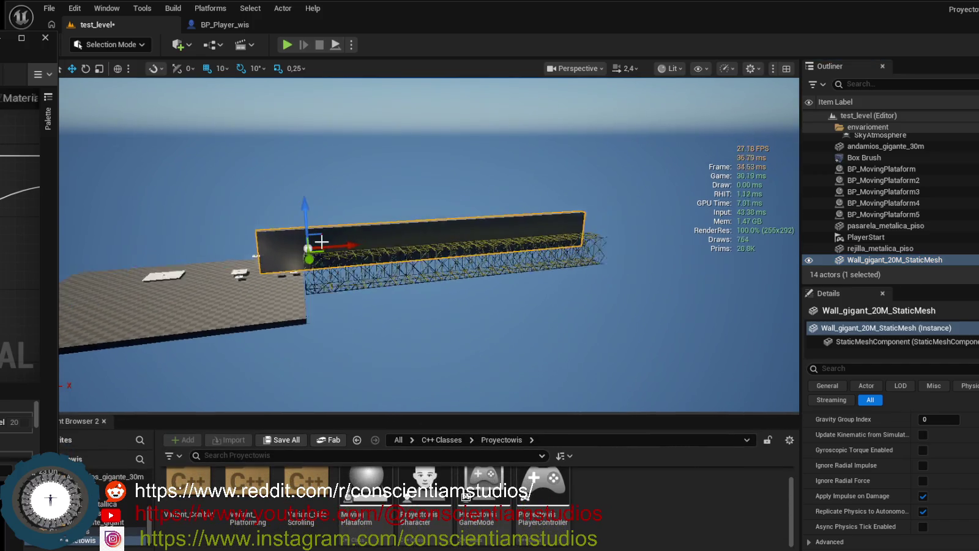
right_click(331, 200)
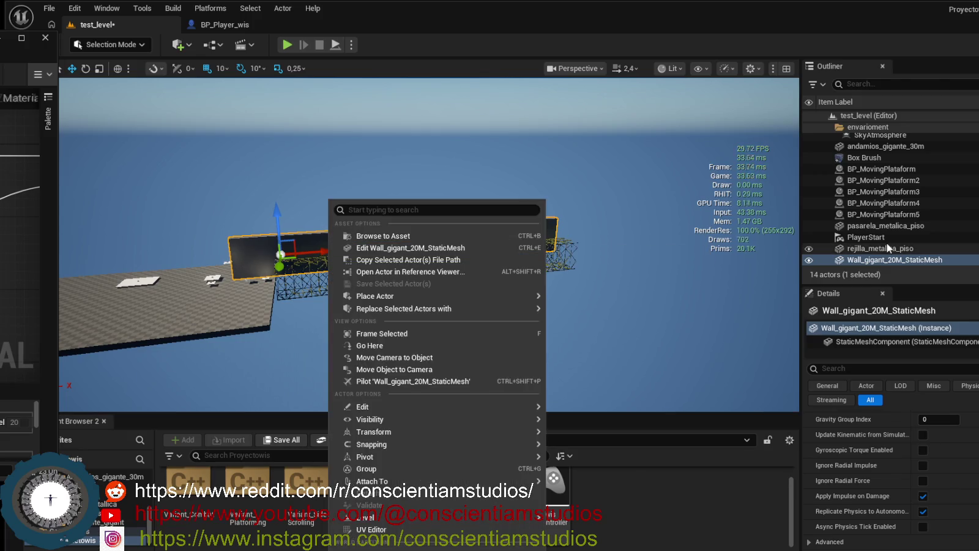
left_click(814, 259)
mouse_move(641, 263)
left_mouse_down()
mouse_move(630, 281)
mouse_move(646, 257)
left_mouse_up()
left_click(809, 260)
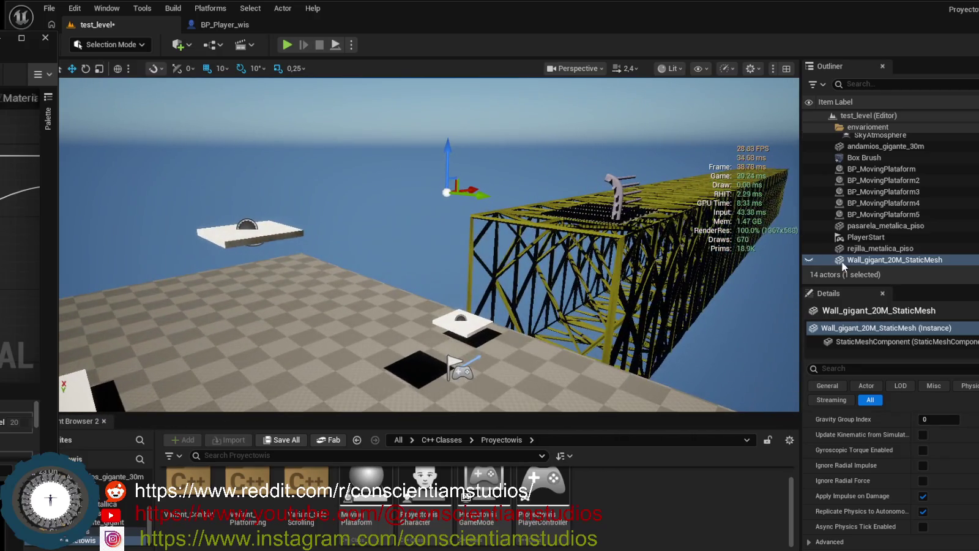
left_click(809, 260)
left_click(809, 260)
left_click(881, 146)
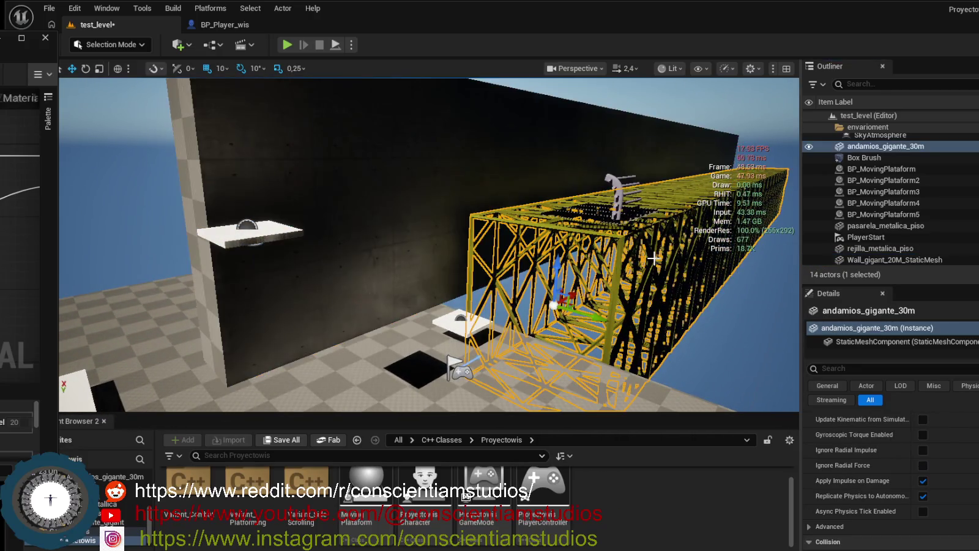
left_click(809, 147)
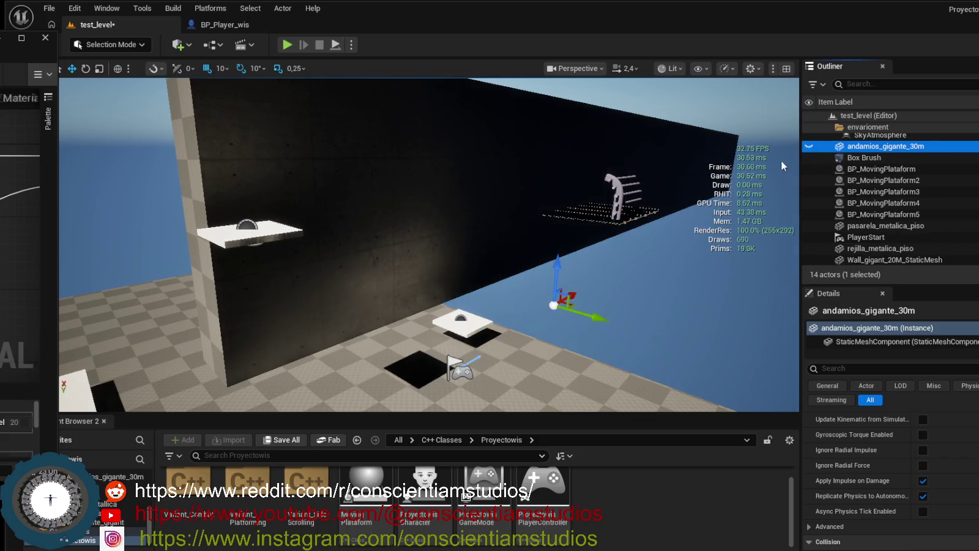
left_click(810, 147)
mouse_move(429, 244)
left_mouse_down()
mouse_move(379, 232)
mouse_move(355, 238)
left_mouse_up()
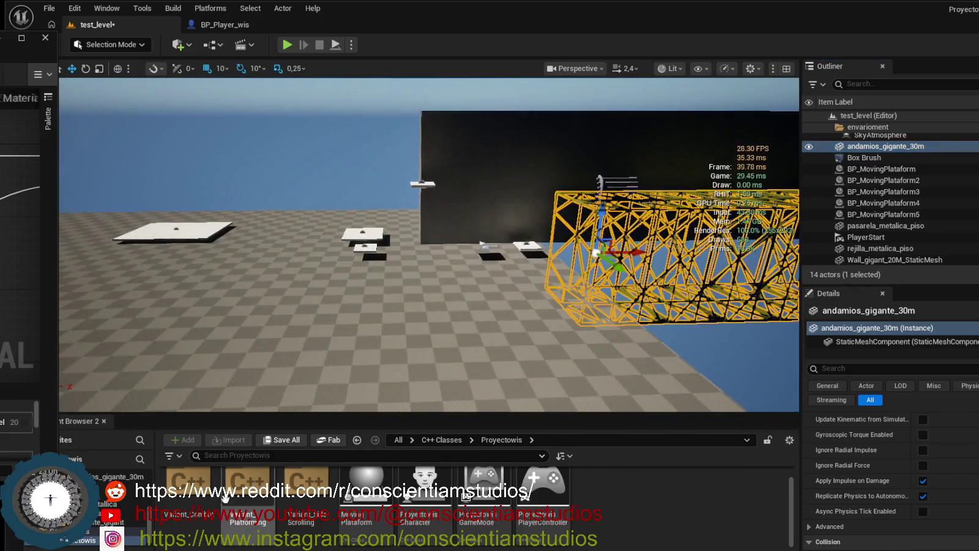
left_click(92, 522)
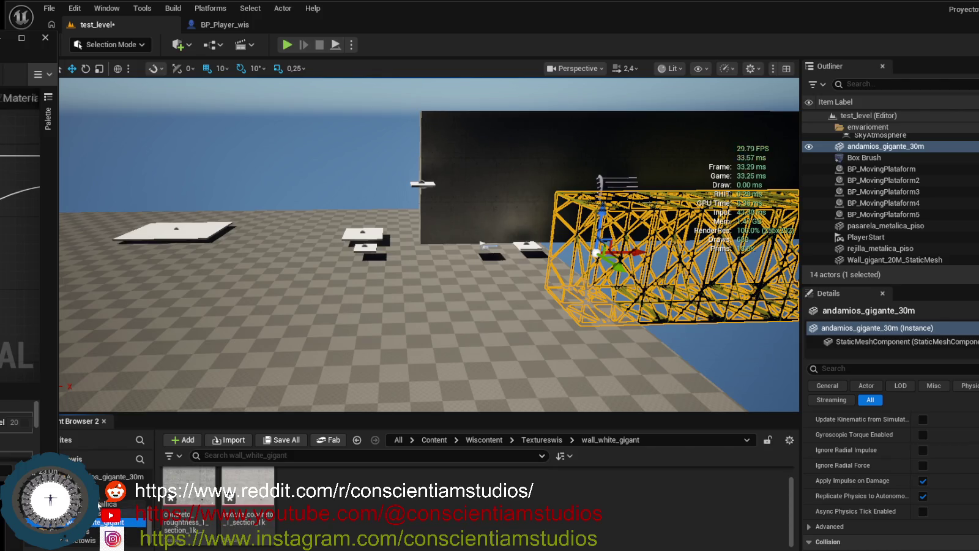
- Browse to Wiscontent/Models in the Content Browser and select Wall_gigant_20M_StaticMesh
scroll(92, 514, "down", 2)
scroll(92, 502, "up", 2)
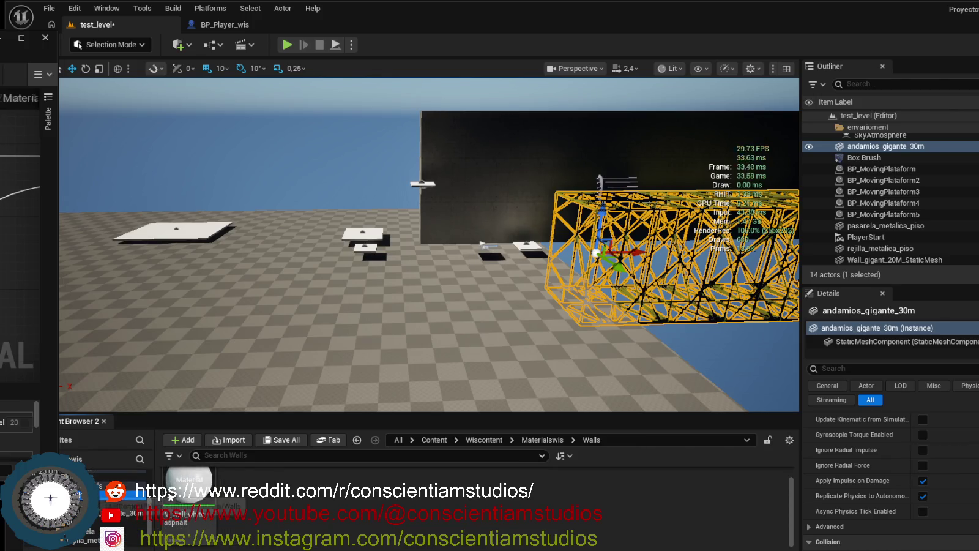
left_click(116, 487)
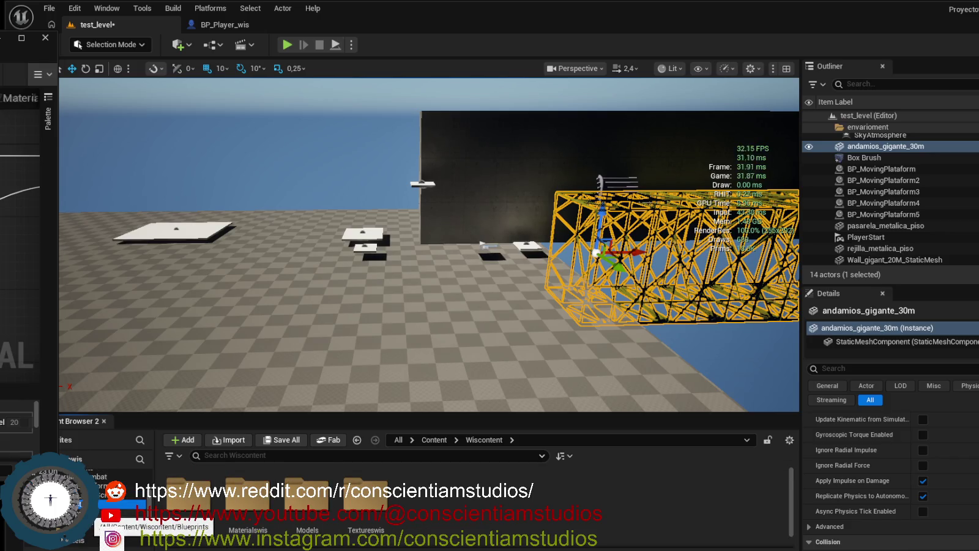
scroll(92, 501, "down", 1)
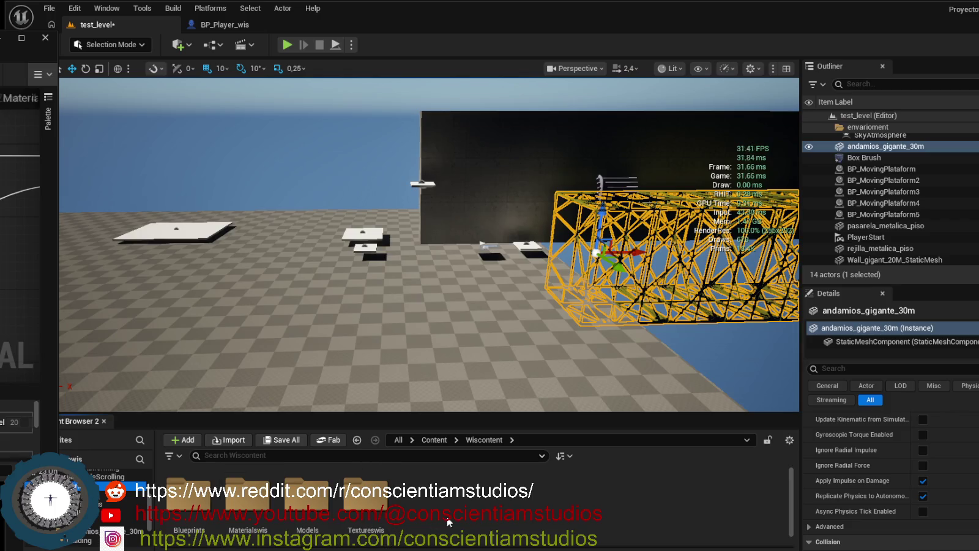
double_click(307, 500)
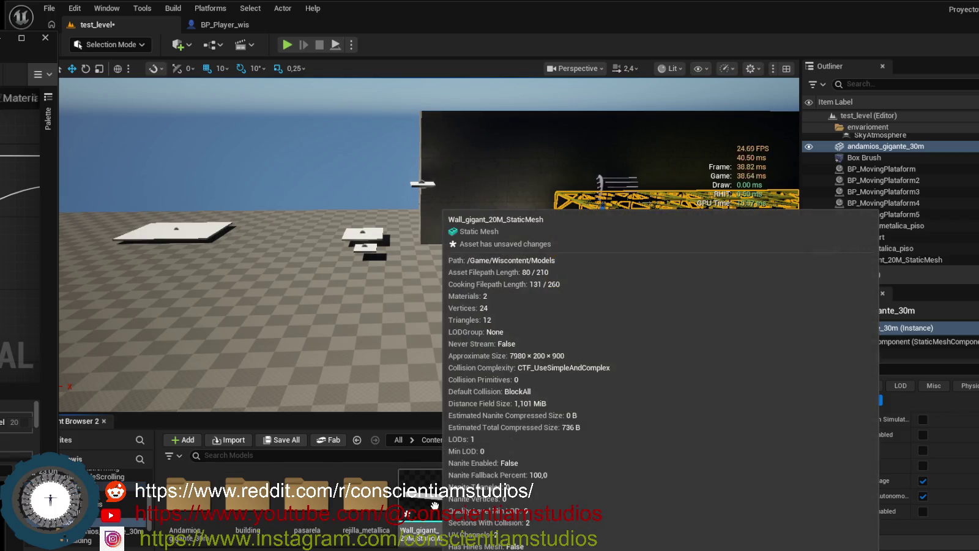
left_click(434, 505)
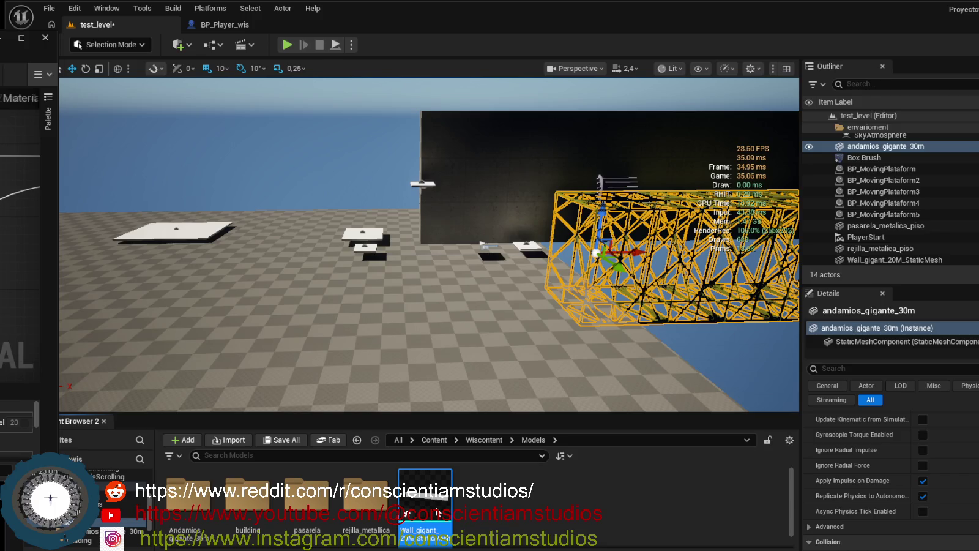
- Open Wall_gigant_20M_StaticMesh in the Static Mesh Editor, inspect the preview, and return to test_level
double_click(436, 513)
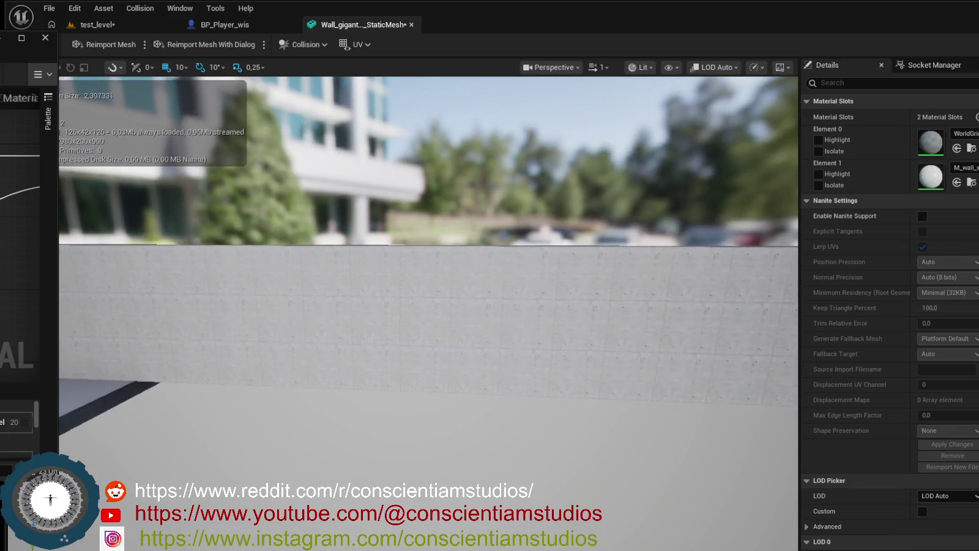
mouse_move(404, 336)
left_mouse_down()
mouse_move(380, 336)
mouse_move(404, 336)
left_mouse_up()
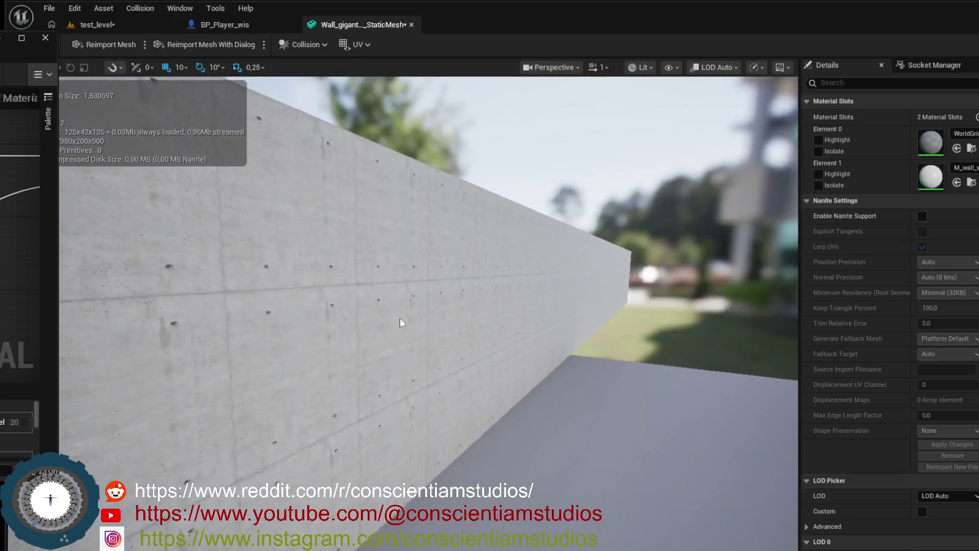
left_click(137, 25)
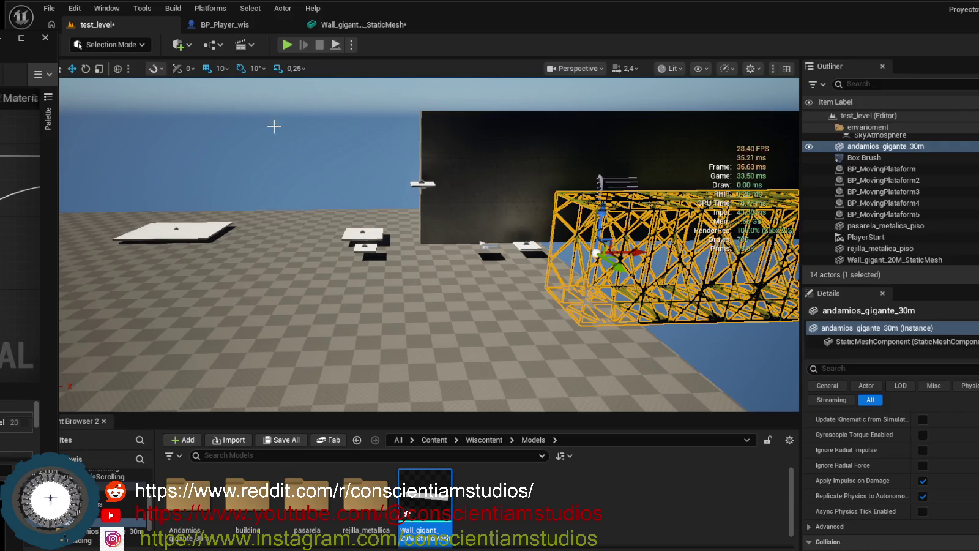
- Hide the performance stats overlay, viewing the wall and scaffolding side-on
scroll(270, 117, "up", 3)
left_click_drag(408, 231, 412, 235)
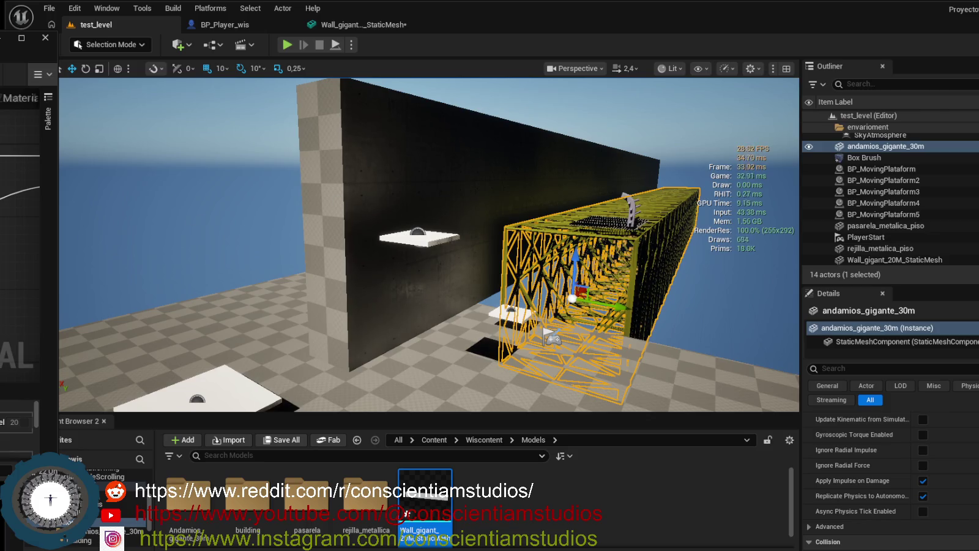
key("shift+l")
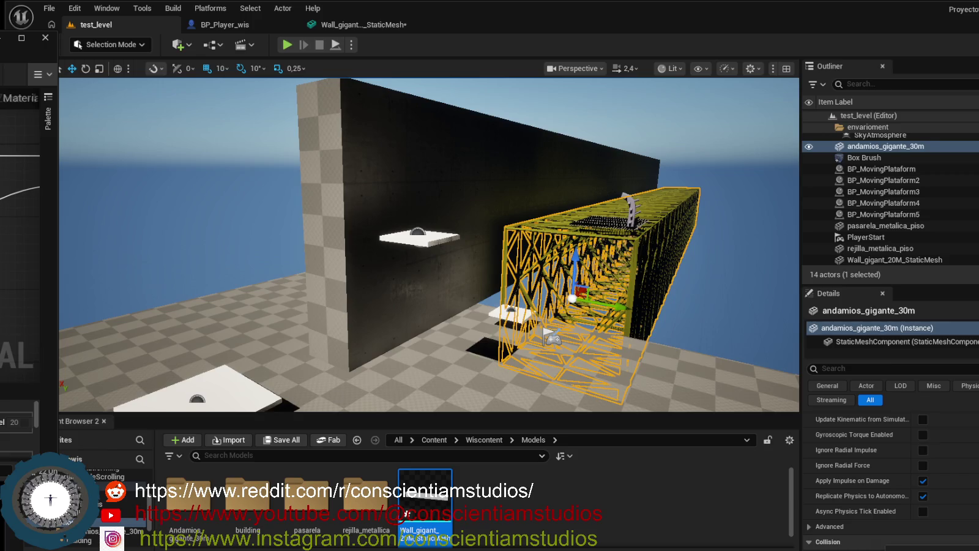
- Switch the Windows audio output to the NVIDIA device and fly the view toward the wall
left_click(905, 514)
left_click(906, 511)
left_click_drag(388, 343, 380, 315)
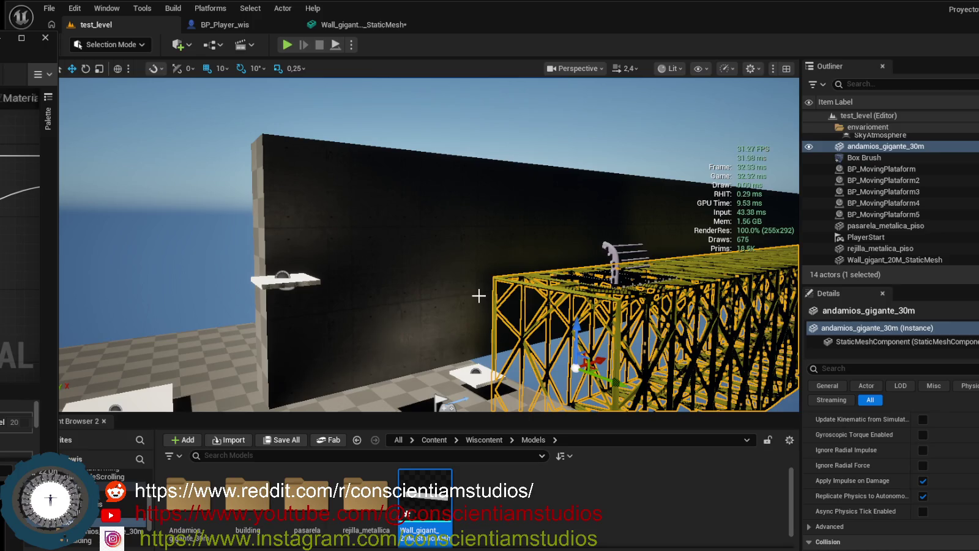
mouse_move(393, 192)
left_mouse_down()
mouse_move(379, 184)
mouse_move(392, 195)
left_mouse_up()
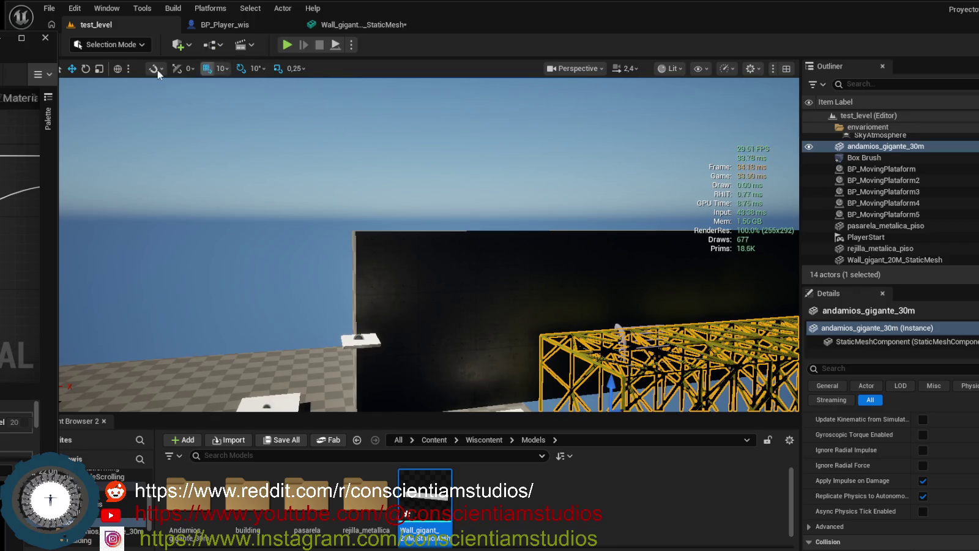
left_click(178, 45)
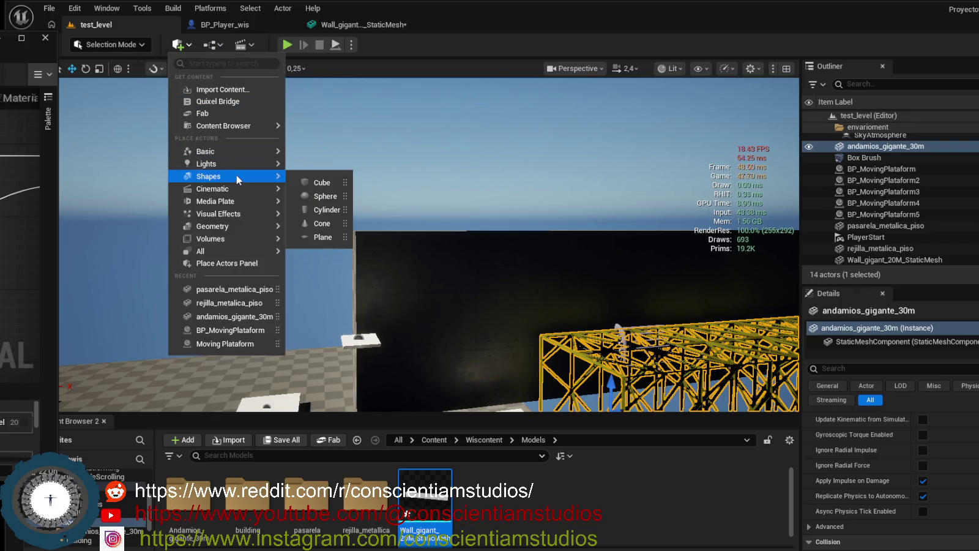
- Add a point light, move it onto the black wall, and focus the view on it
mouse_move(238, 165)
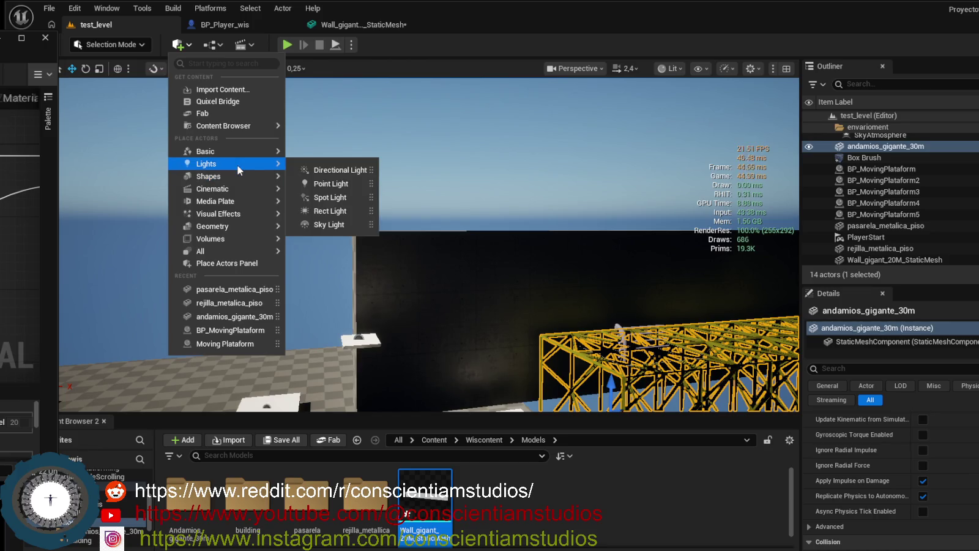
left_click(336, 186)
left_click_drag(485, 290, 599, 259)
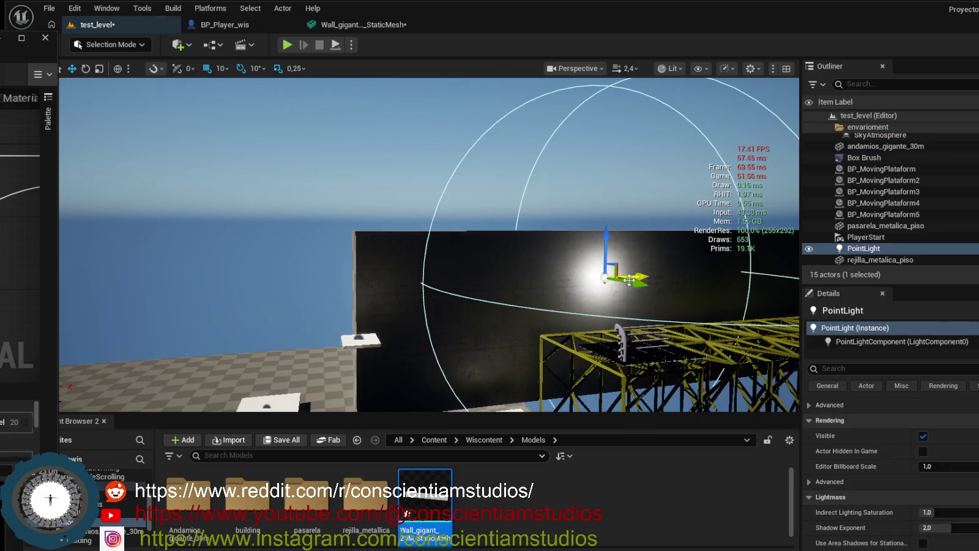
key("f")
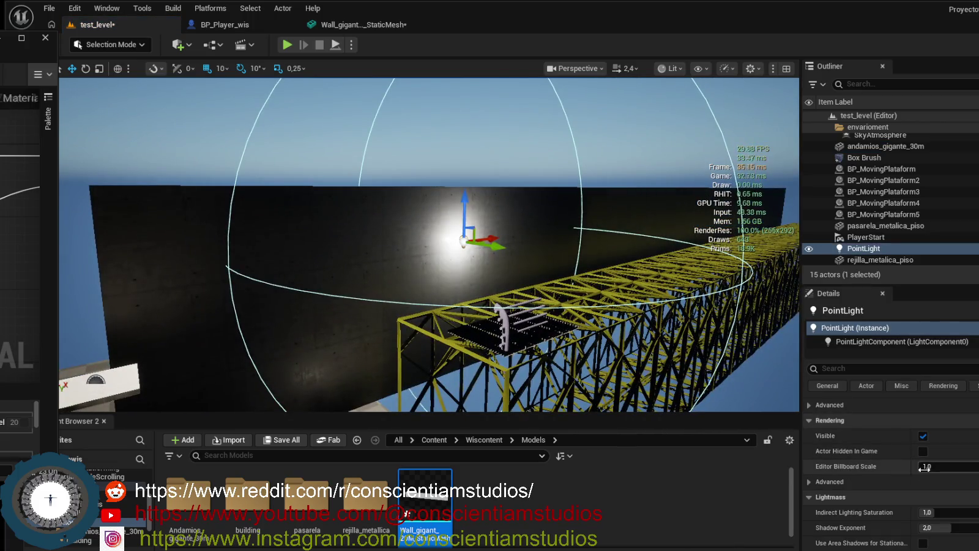
- Lower the point light's attenuation radius to 677.39563
scroll(949, 489, "down", 2)
scroll(950, 490, "down", 5)
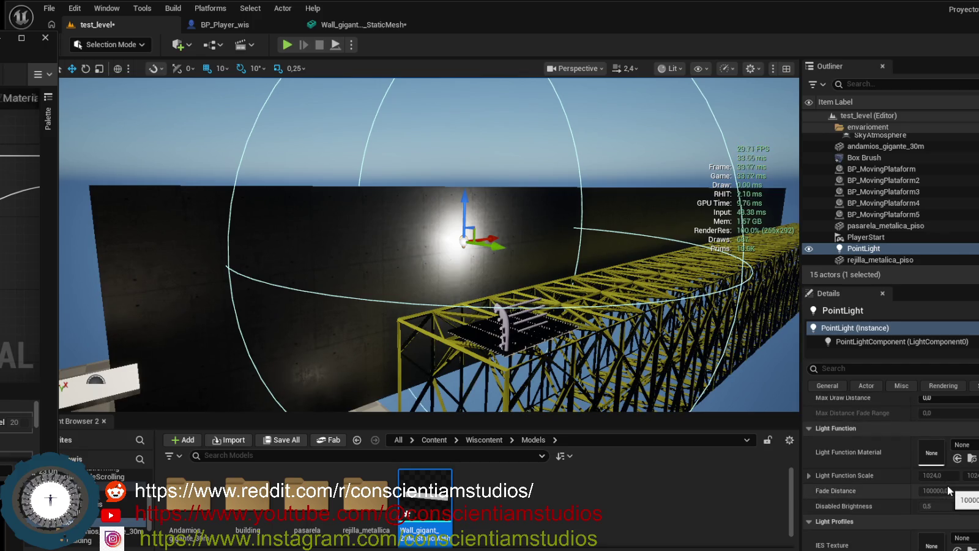
scroll(948, 490, "up", 5)
scroll(948, 483, "up", 6)
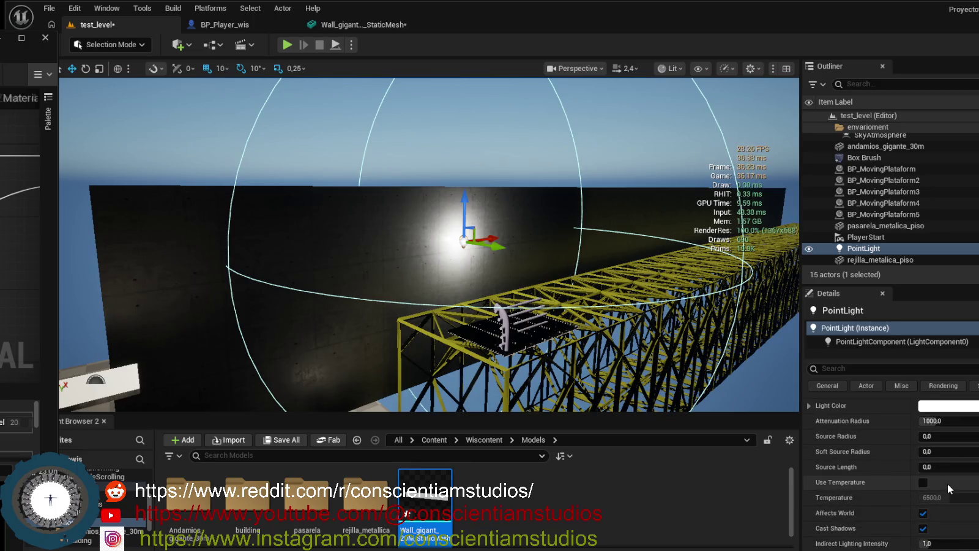
left_click_drag(954, 475, 909, 475)
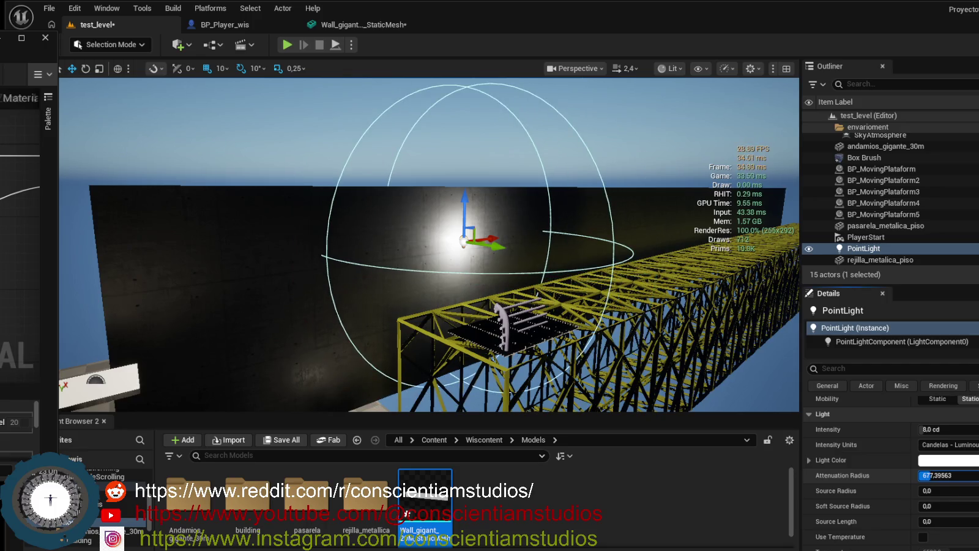
left_click(955, 460)
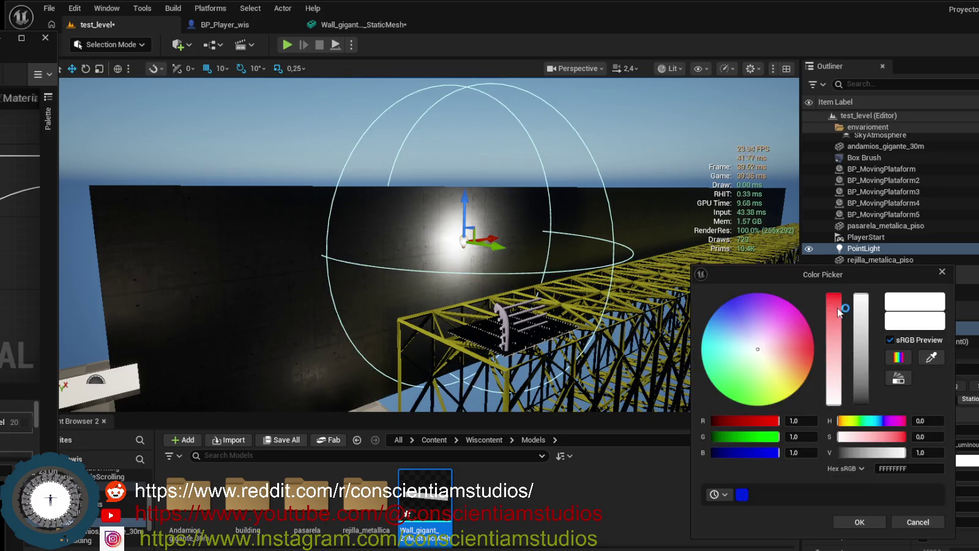
- Make the point light a deep red and Alt-drag a duplicate farther along the wall
left_click(836, 300)
left_click_drag(836, 300, 835, 293)
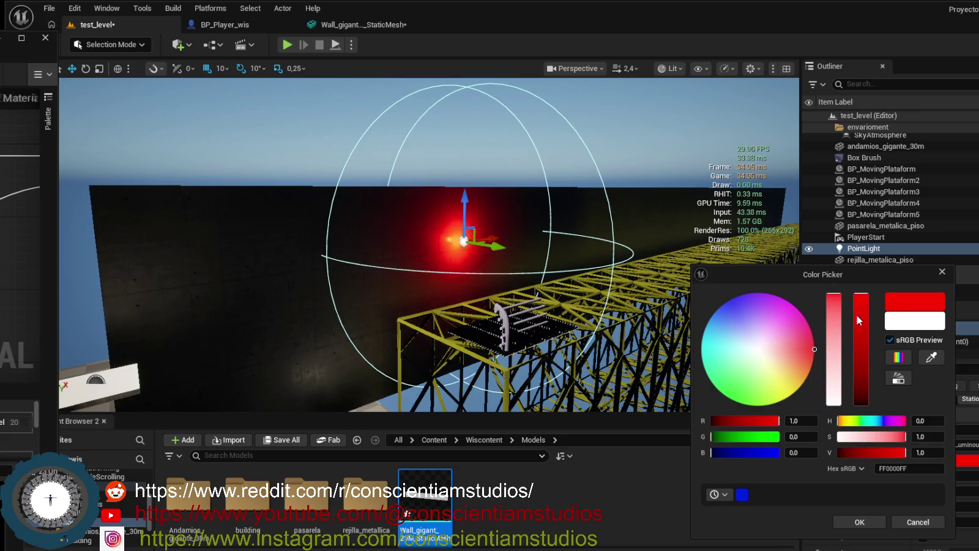
left_click(835, 304)
mouse_move(836, 309)
left_mouse_down()
mouse_move(834, 294)
mouse_move(862, 331)
mouse_move(862, 312)
left_mouse_up()
left_click(862, 315)
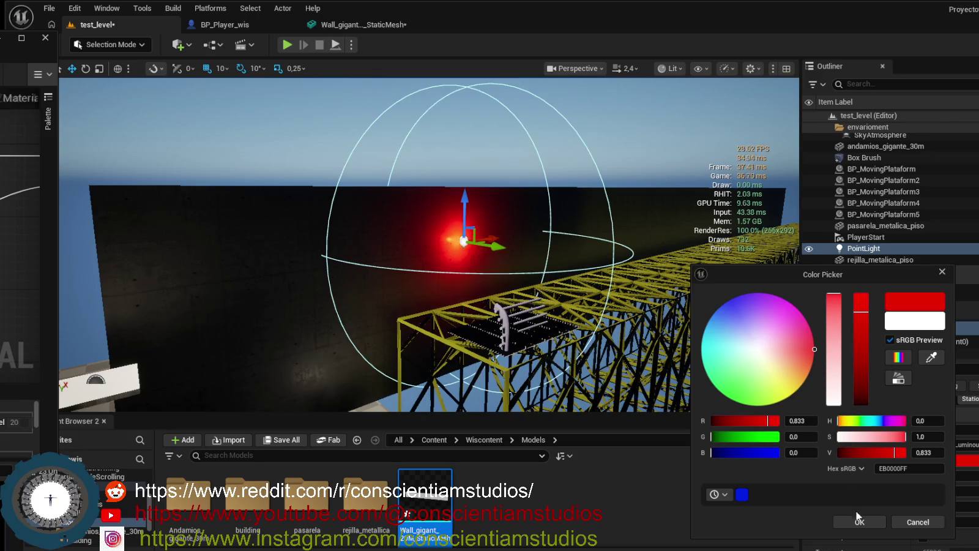
left_click(860, 522)
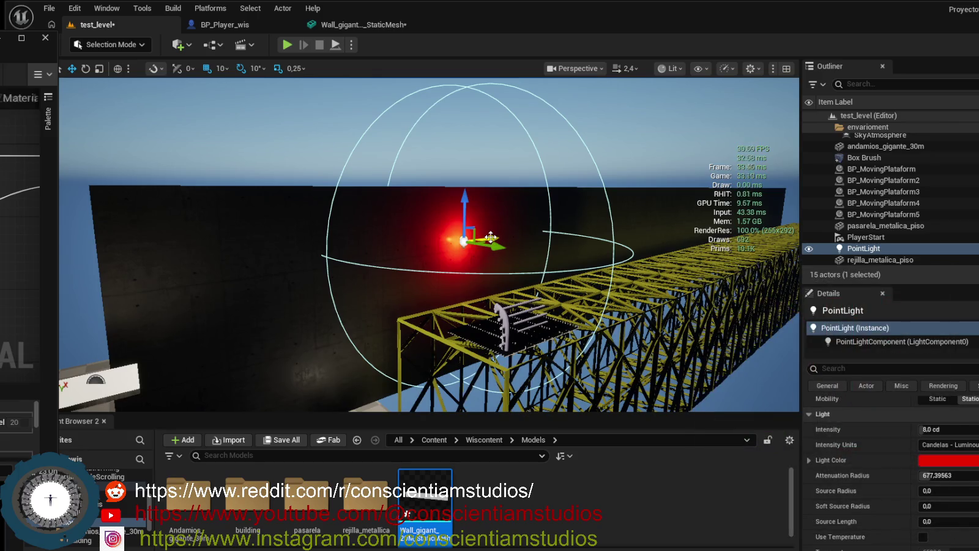
mouse_move(514, 244)
left_mouse_down("alt")
mouse_move(549, 228)
mouse_move(678, 212)
left_mouse_up("alt")
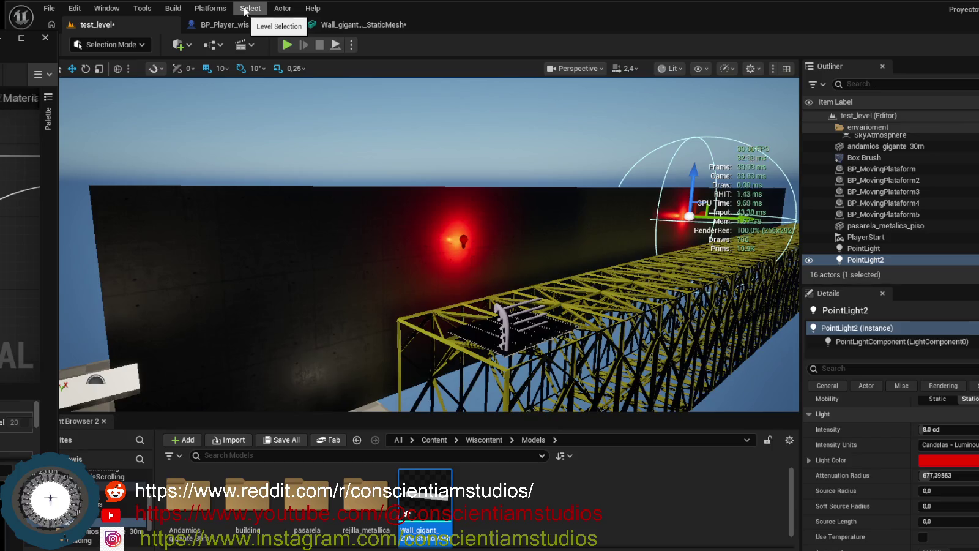
left_click_drag(428, 245, 398, 300)
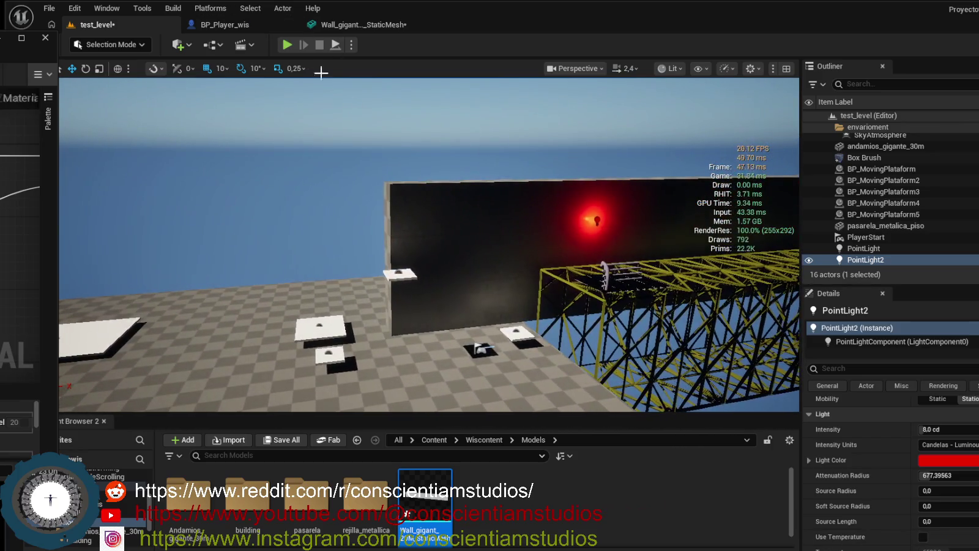
left_click(210, 8)
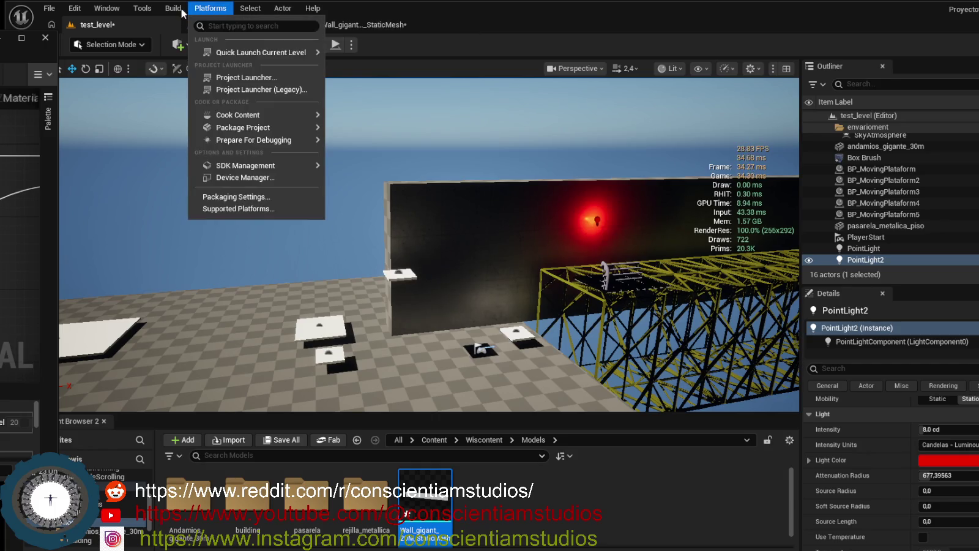
mouse_move(173, 8)
mouse_move(250, 93)
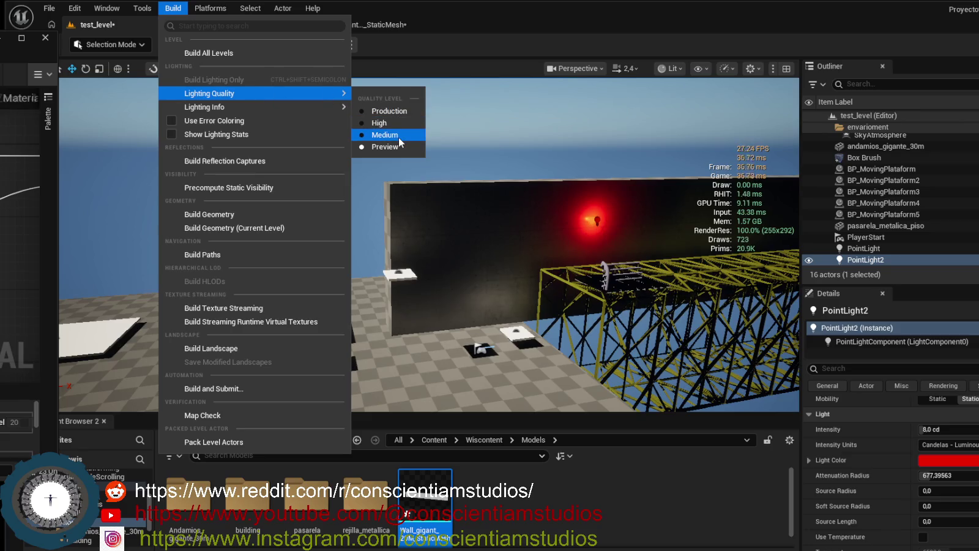
mouse_move(274, 107)
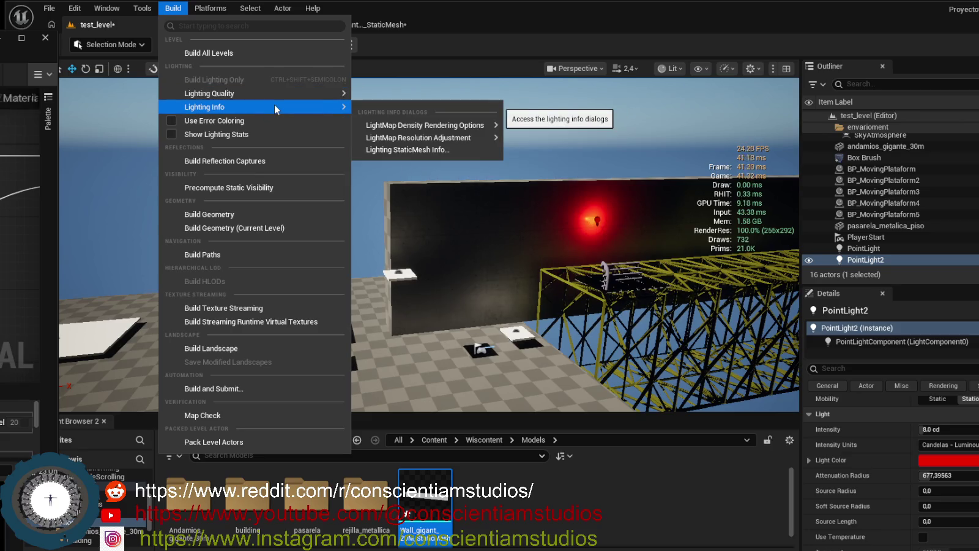
mouse_move(332, 93)
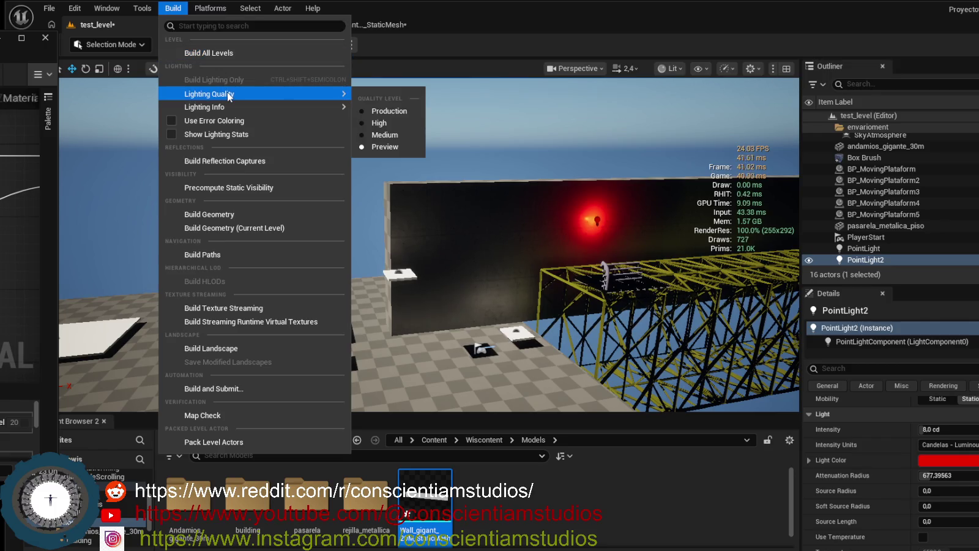
mouse_move(233, 112)
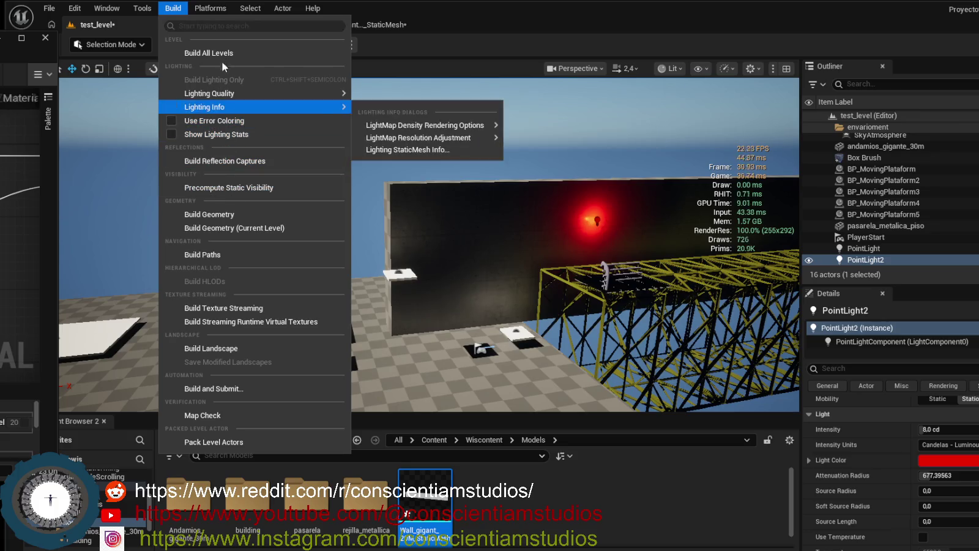
left_click_drag(434, 367, 465, 368)
left_click_drag(390, 362, 296, 279)
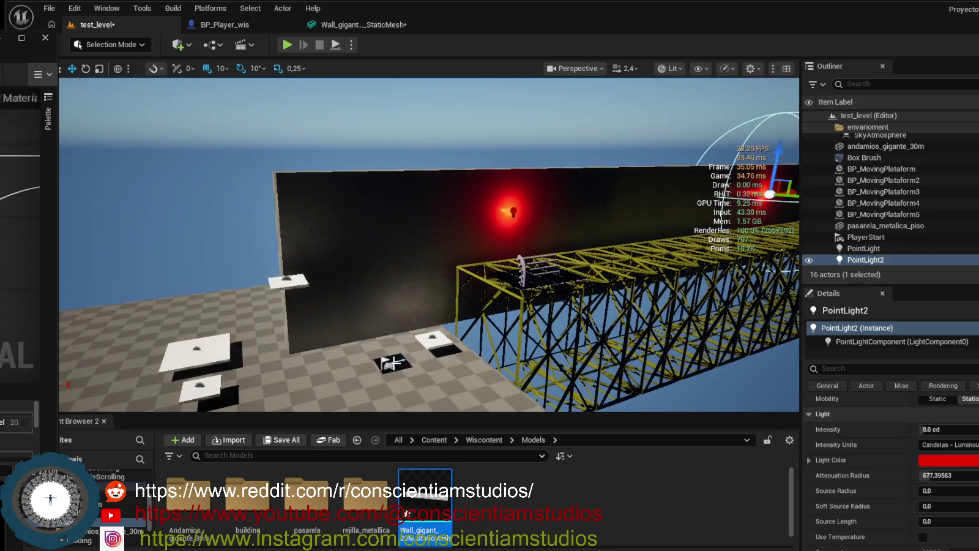
left_click(390, 368)
- Raise the PlayerStart onto the scaffolding walkway and start play-testing the level
mouse_move(390, 367)
left_mouse_down()
mouse_move(423, 246)
mouse_move(560, 254)
mouse_move(520, 220)
mouse_move(483, 208)
mouse_move(477, 196)
mouse_move(490, 202)
mouse_move(471, 183)
left_mouse_up()
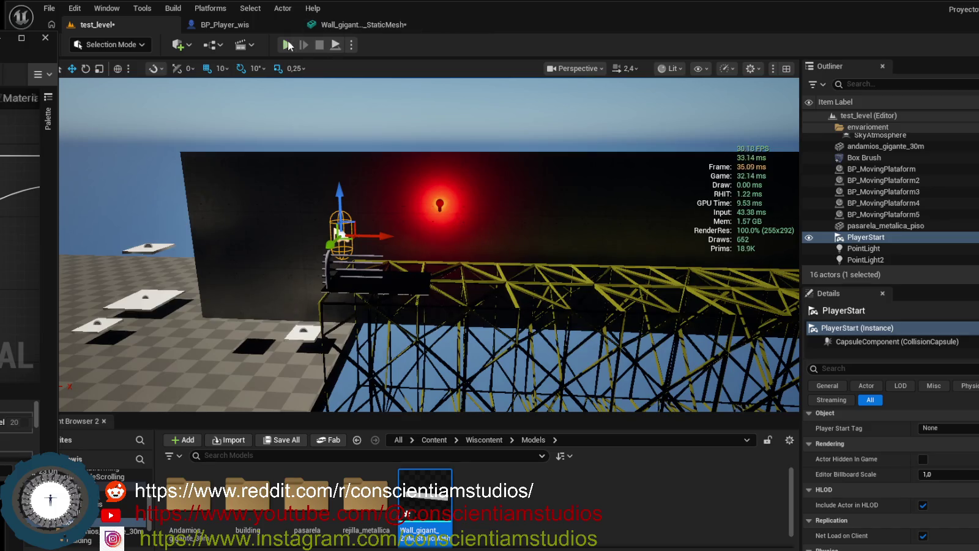
left_click(296, 49)
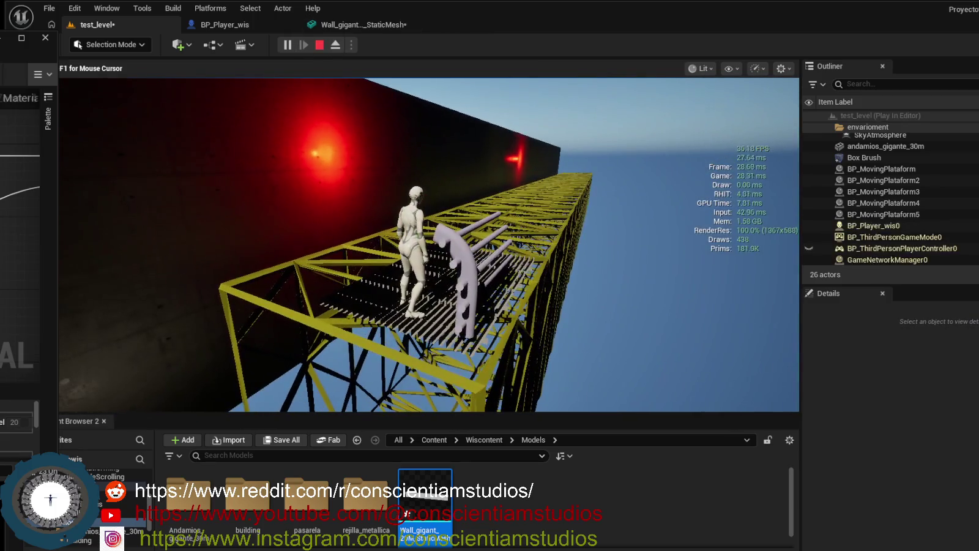
- Walk the character forward along the scaffolding walkway with W
key("w")
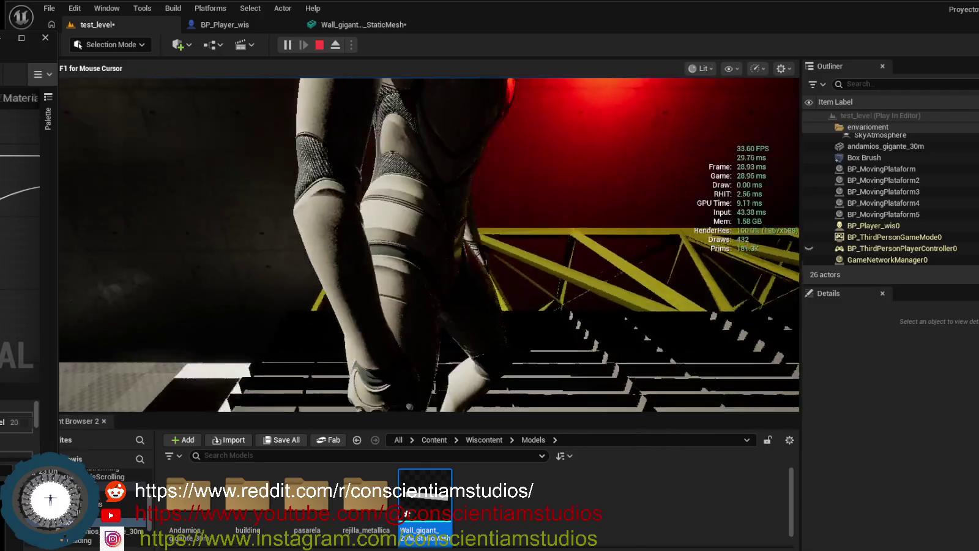
key("w")
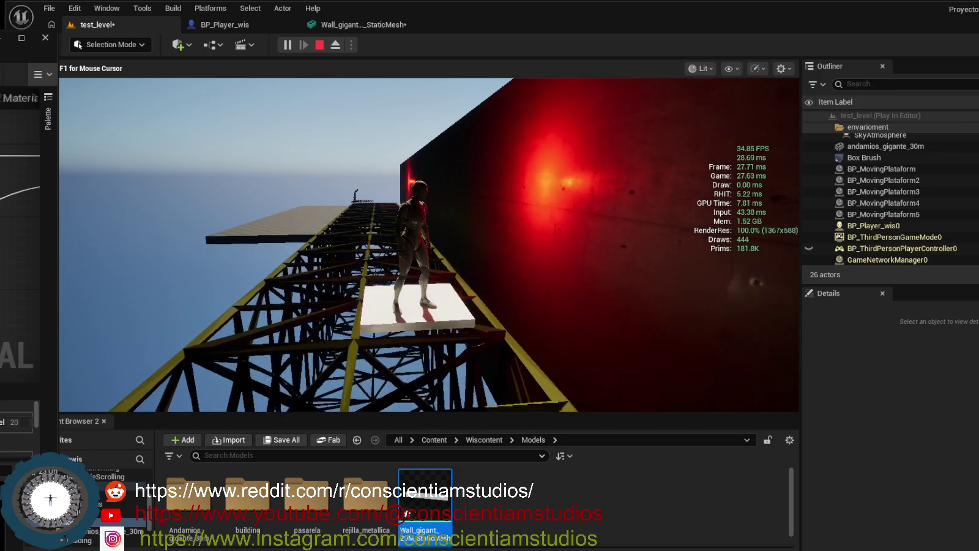
mouse_move(429, 245)
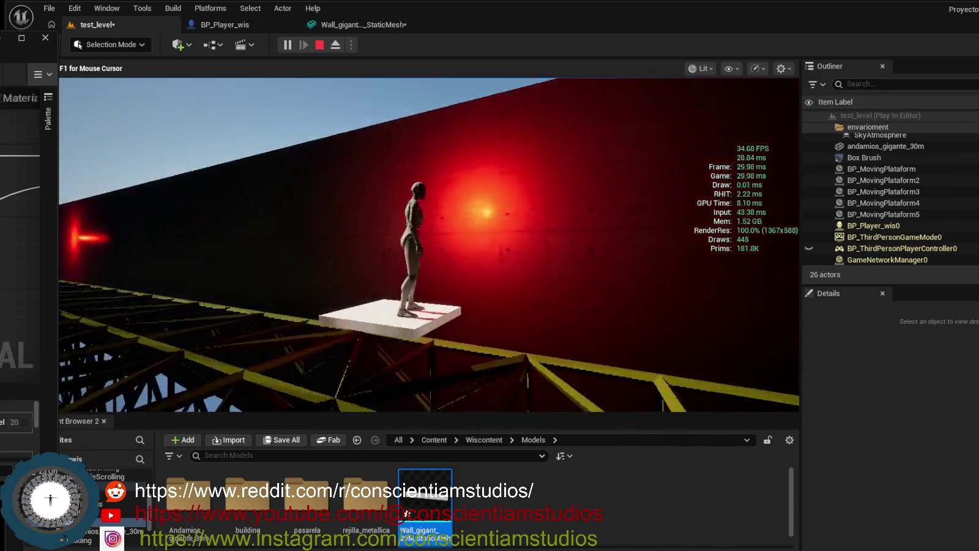
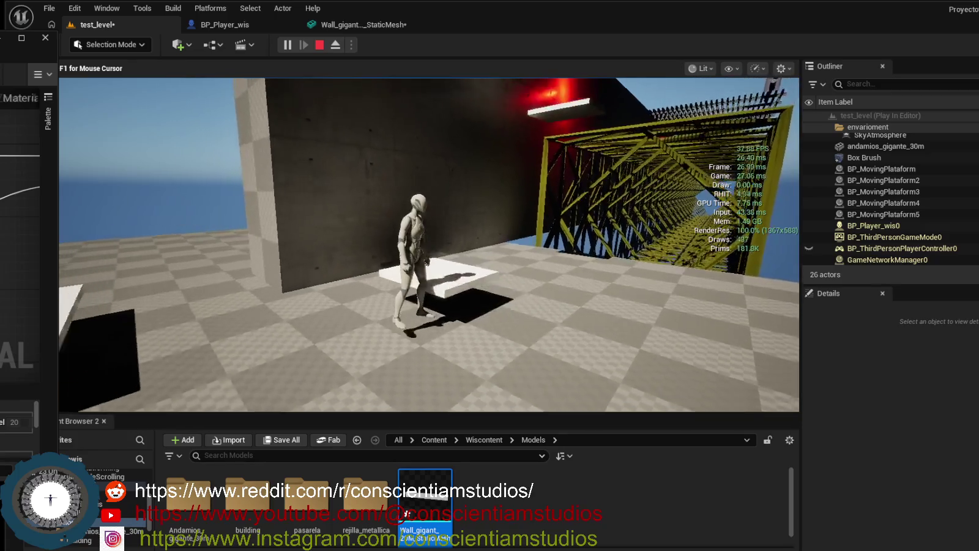
- Walk the character sideways across the checkered floor toward the yellow scaffolding truss
key("d")
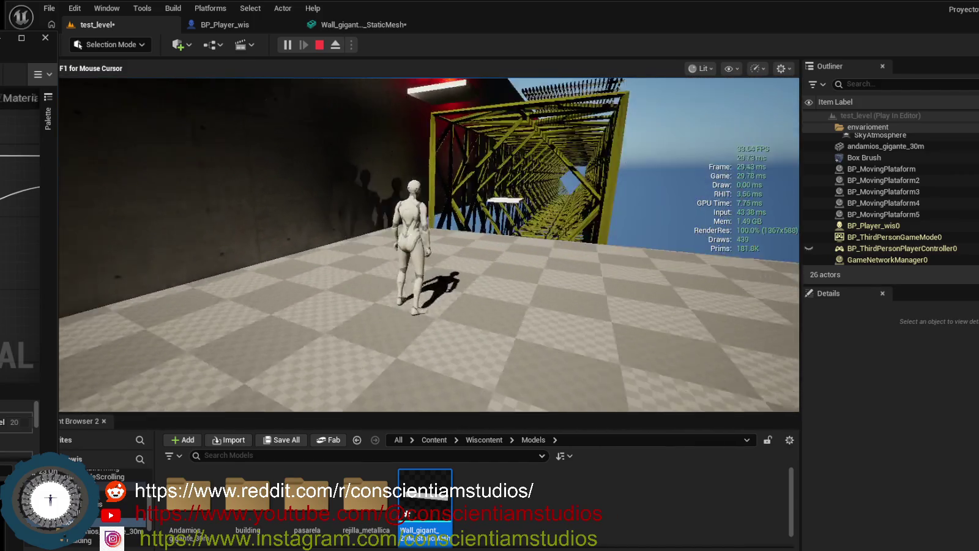
- Walk toward the truss, turn around, and run and jump onto the white platform
key("w")
key("s")
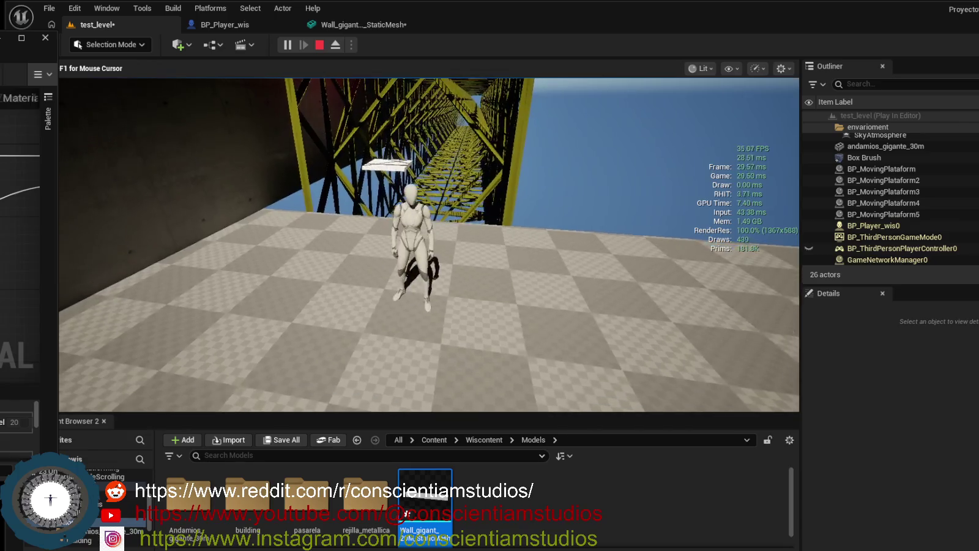
key("w")
key("space")
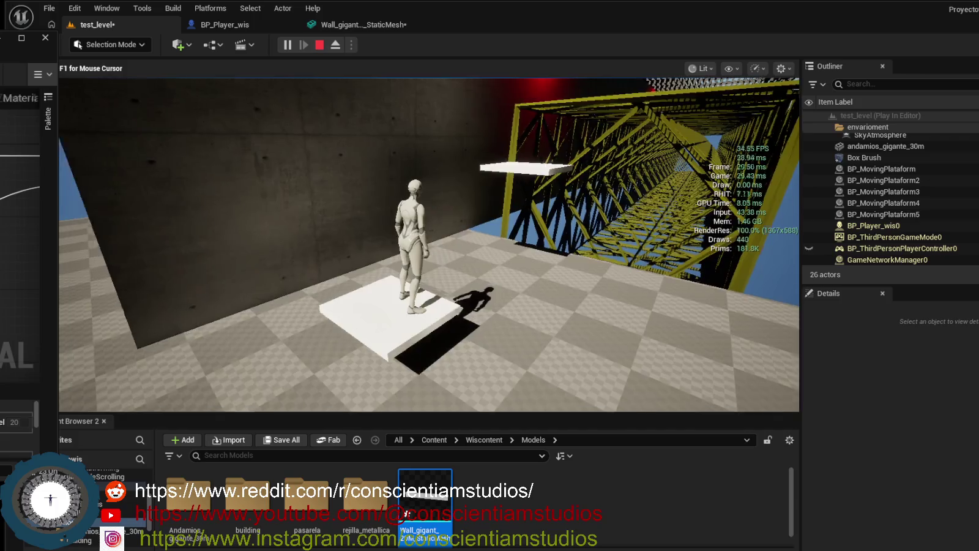
- Jump between the moving platform and the truss walkway, then end the playtest with Esc
key("w")
key("space")
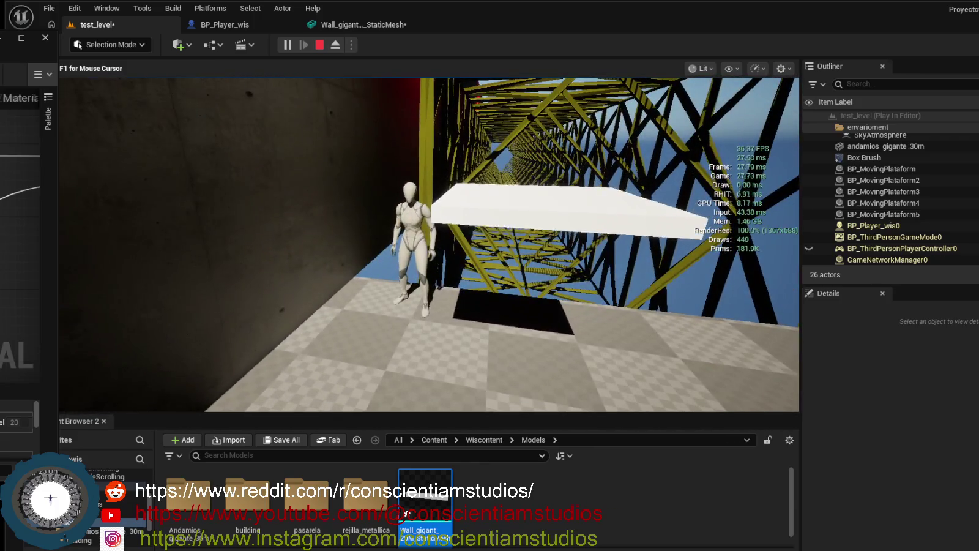
key("space")
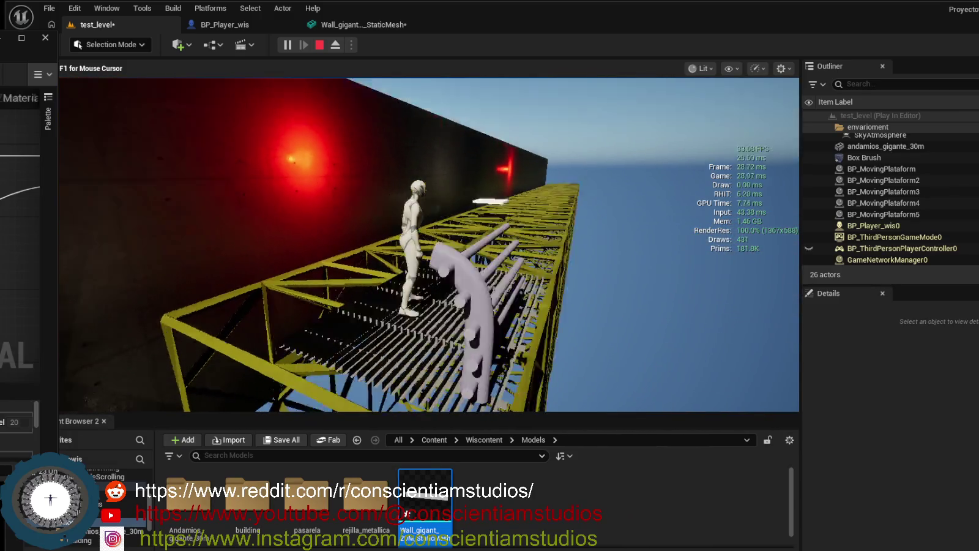
key("Escape")
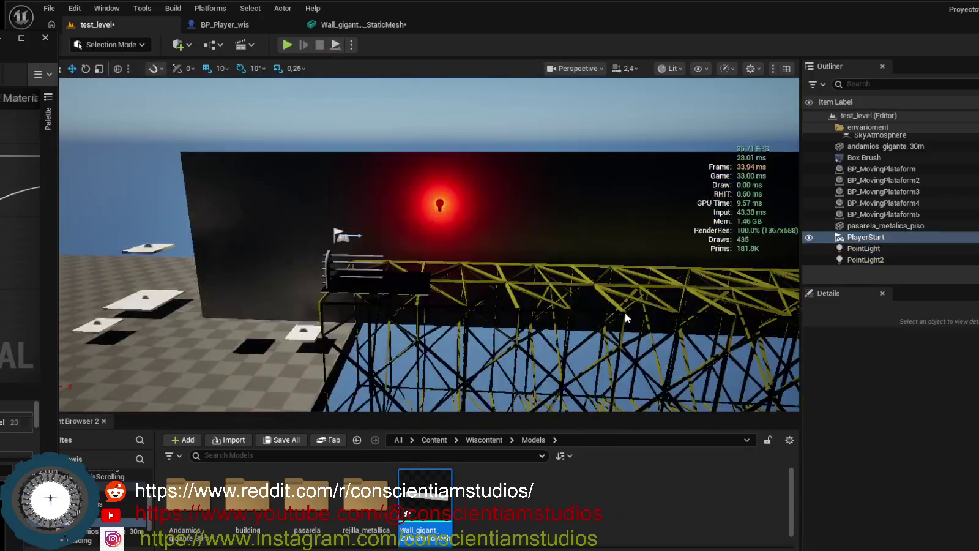
- Pull the view back to overview the level and open the Proyectowis C++ Classes folder
mouse_move(628, 333)
left_mouse_down()
mouse_move(563, 306)
mouse_move(599, 302)
left_mouse_up()
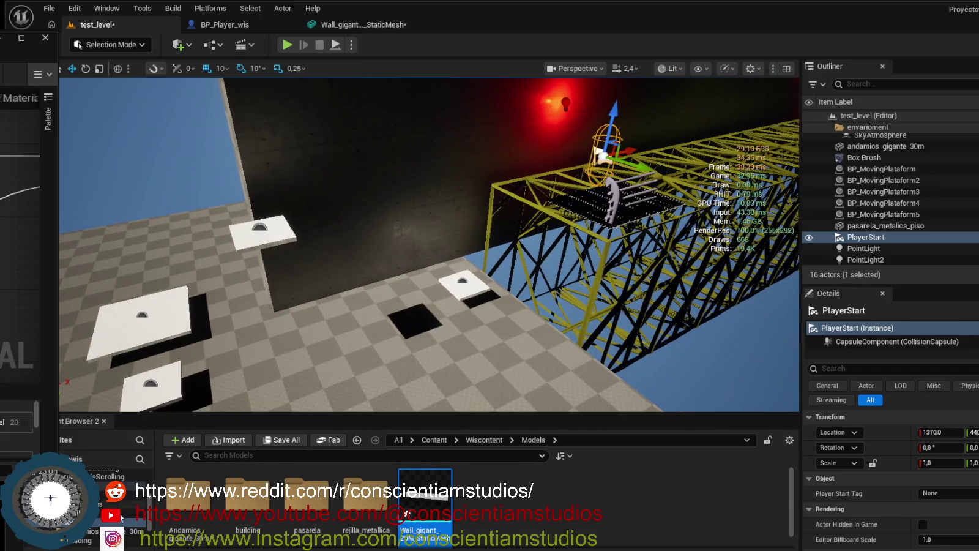
left_click(79, 540)
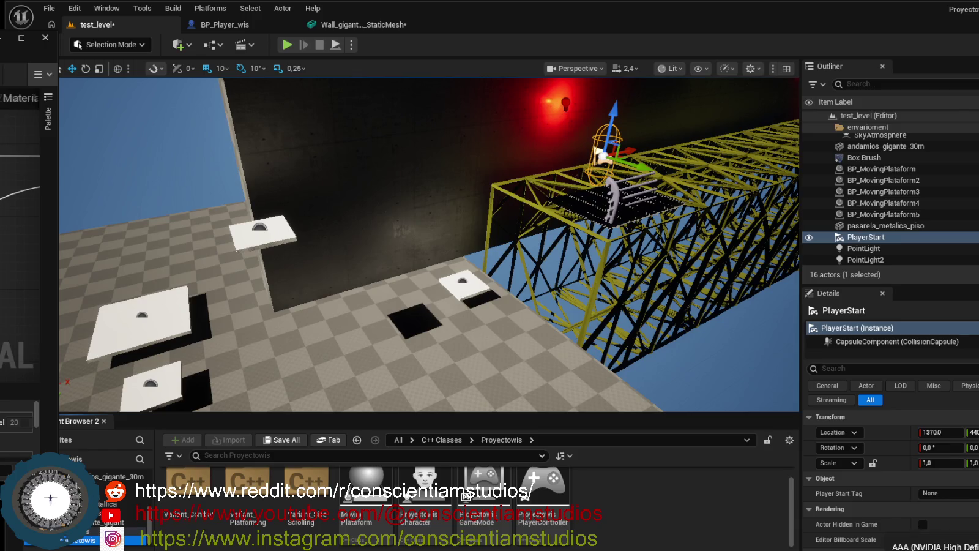
left_click(965, 536)
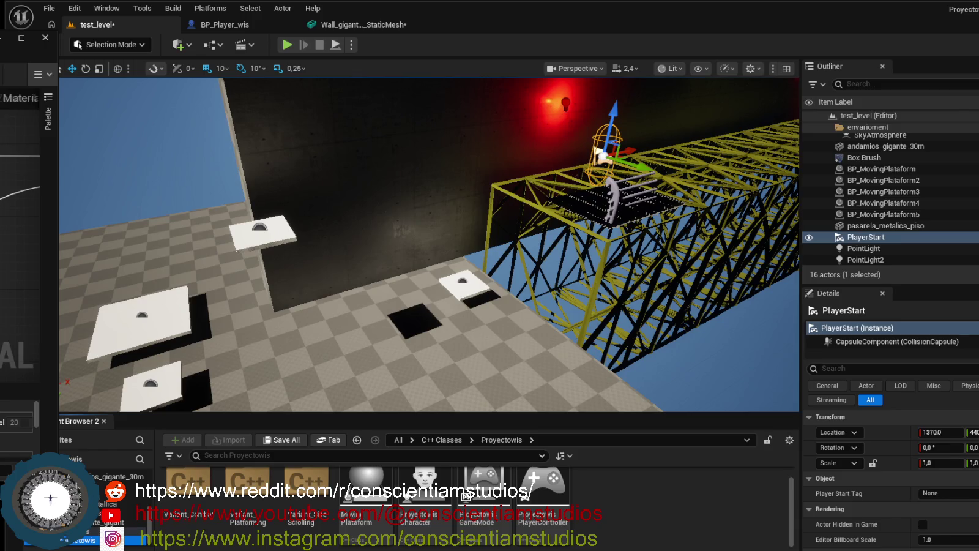
- Move the view around the wall, walkway and PlayerStart, then hide the stats overlay with Ctrl+Shift+H
left_click_drag(369, 329, 380, 282)
left_click_drag(393, 183, 453, 171)
mouse_move(413, 210)
left_mouse_down()
mouse_move(409, 237)
mouse_move(414, 211)
left_mouse_up()
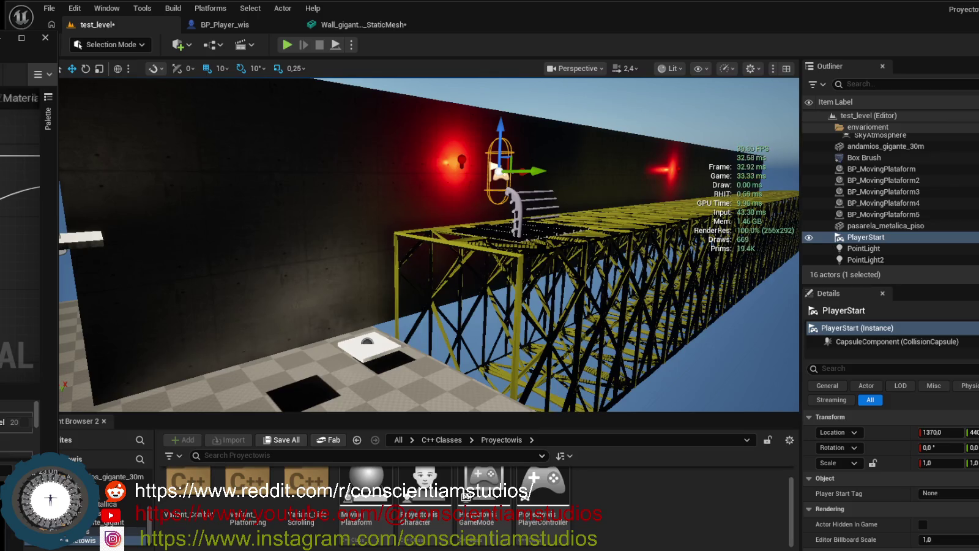
key("ctrl+shift+h")
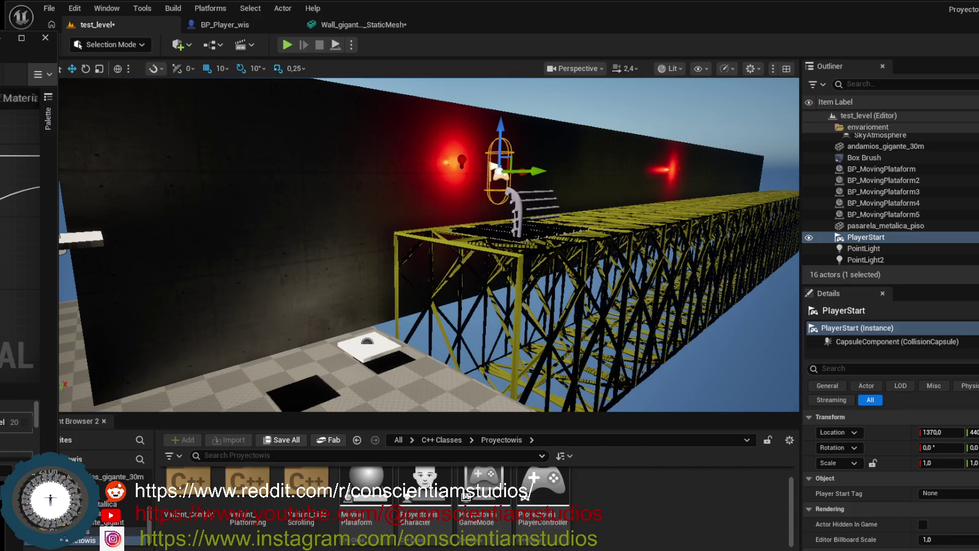
- Reposition and widen the M_wall_white_asphalt material editor, hide the stats overlay, then minimize it
mouse_move(0, 45)
left_mouse_down()
mouse_move(164, 81)
mouse_move(503, 77)
mouse_move(642, 90)
mouse_move(420, 96)
left_mouse_up()
left_click_drag(580, 184, 633, 184)
mouse_move(500, 98)
left_mouse_down()
mouse_move(406, 136)
mouse_move(344, 140)
mouse_move(324, 158)
mouse_move(354, 170)
left_mouse_up()
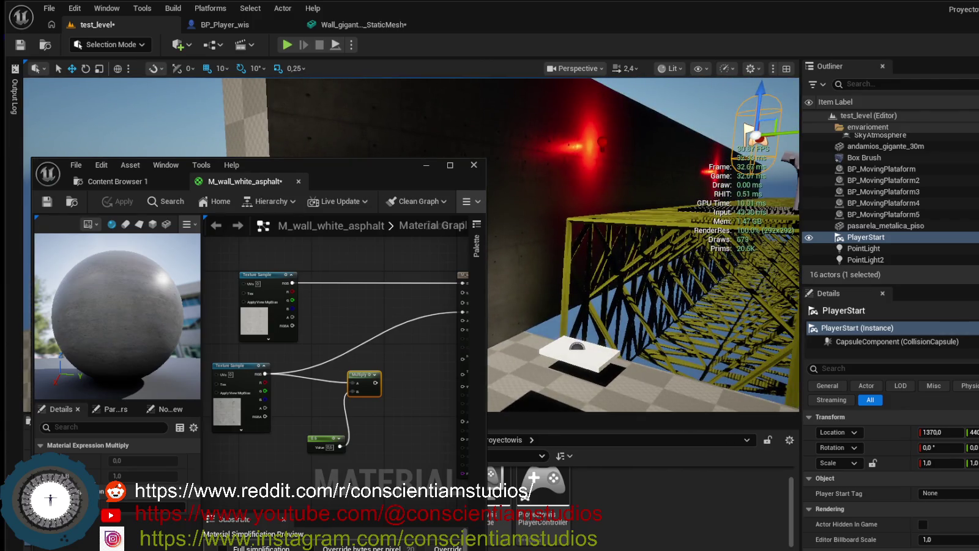
key("ctrl+shift+h")
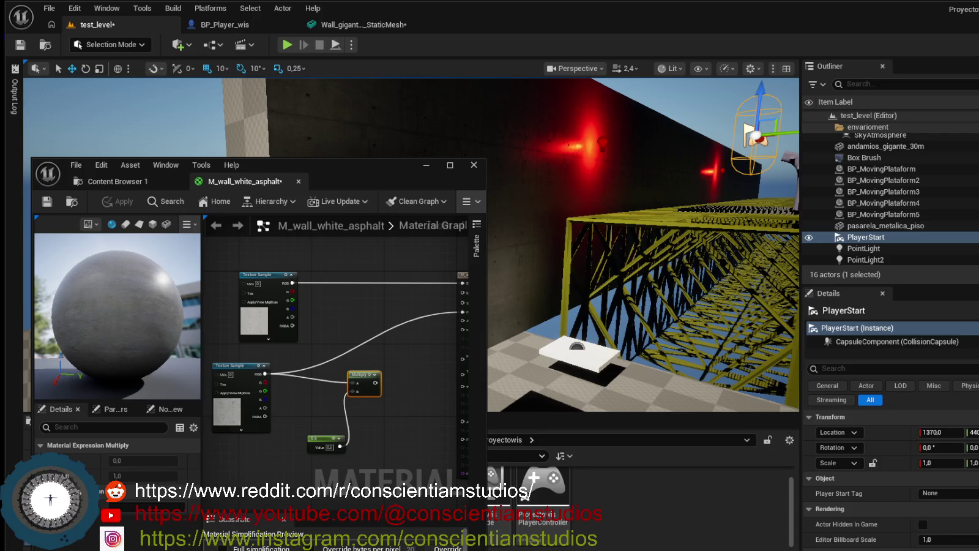
left_click(426, 165)
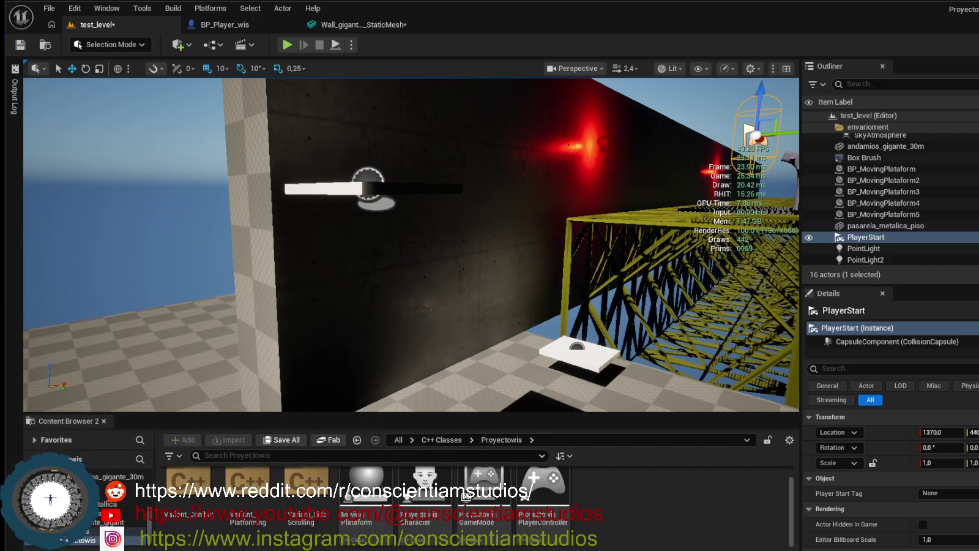
key("alt+Tab")
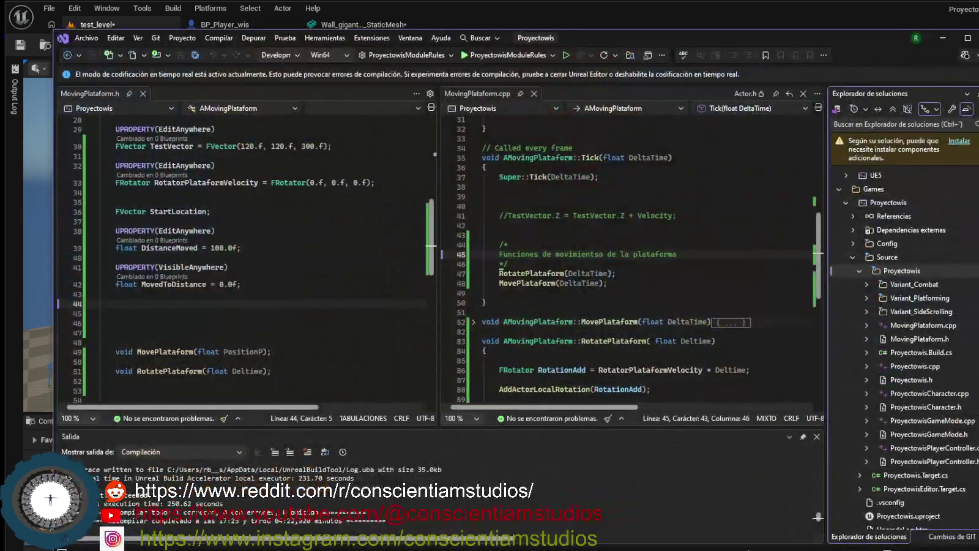
key("alt+Tab")
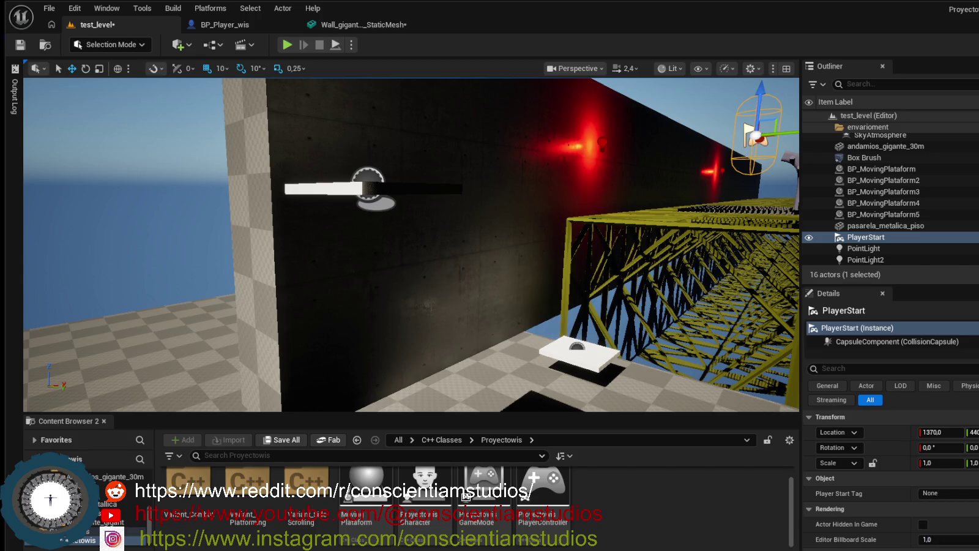
- Duplicate Wall_gigant_20M_StaticMesh with Ctrl+D and raise the copy on top of the original
left_click_drag(474, 197, 462, 270)
key("f")
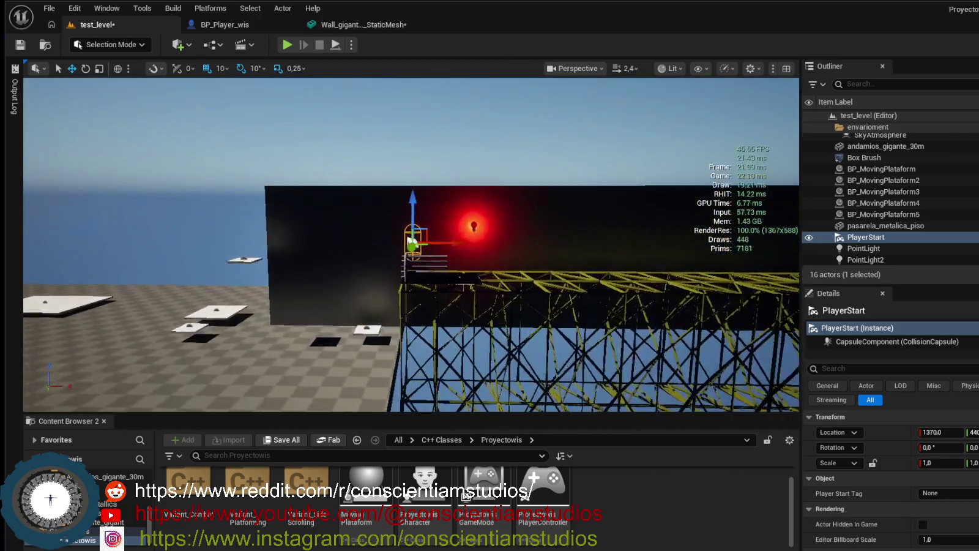
mouse_move(442, 192)
left_mouse_down()
mouse_move(447, 232)
mouse_move(442, 193)
left_mouse_up()
left_click(441, 192)
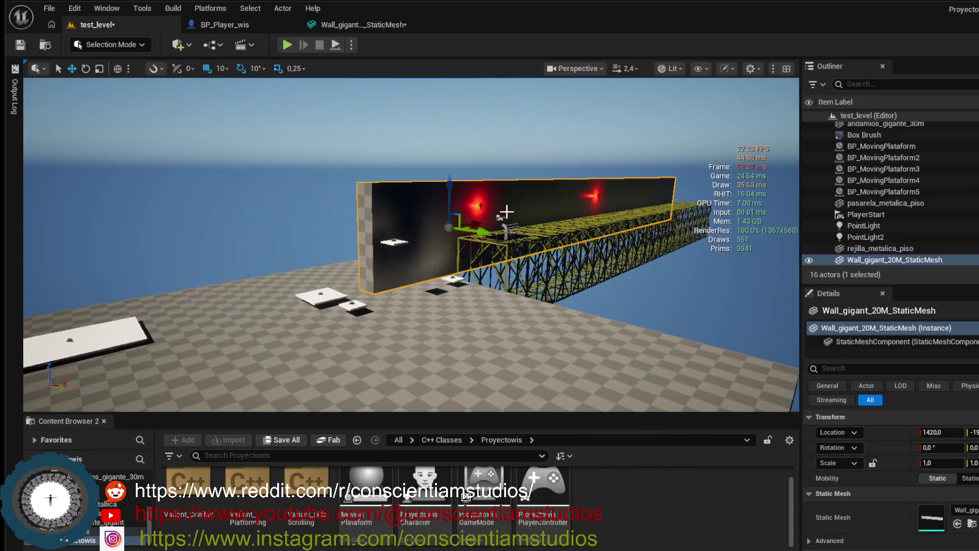
key("ctrl+d")
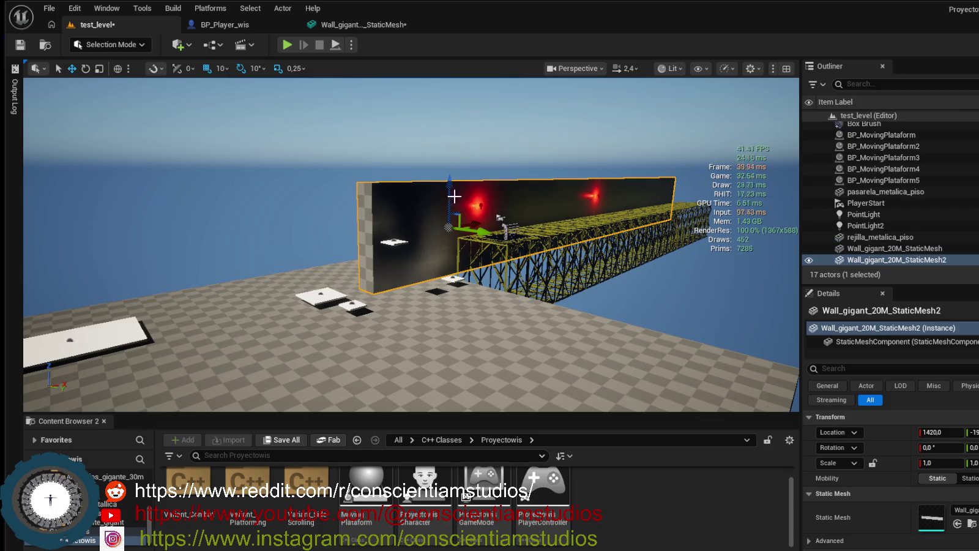
left_click_drag(450, 193, 443, 92)
mouse_move(514, 160)
left_mouse_down()
mouse_move(480, 92)
mouse_move(472, 135)
mouse_move(455, 104)
mouse_move(433, 141)
mouse_move(489, 206)
mouse_move(489, 181)
mouse_move(489, 201)
mouse_move(478, 205)
mouse_move(477, 113)
left_mouse_up()
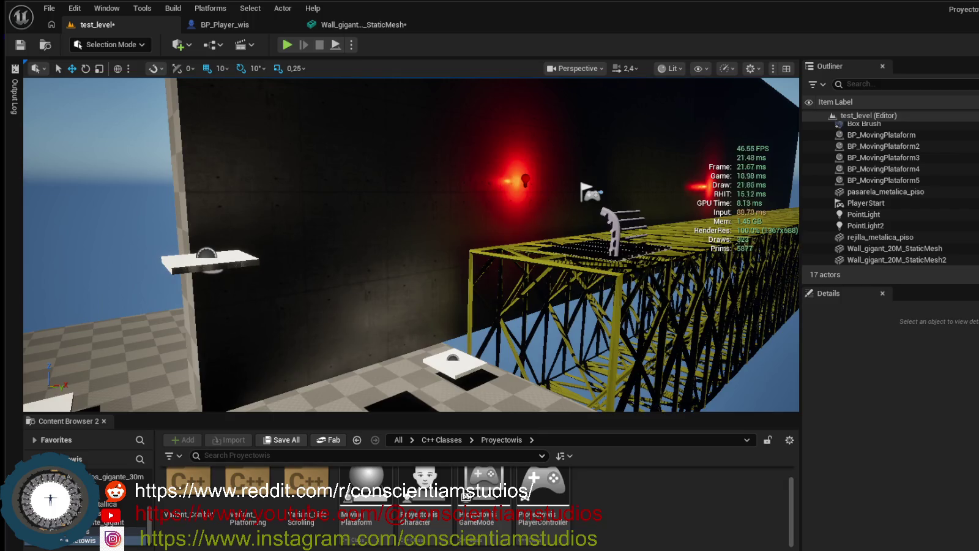
- Toggle off the viewport performance stats with Shift+L
key("shift+l")
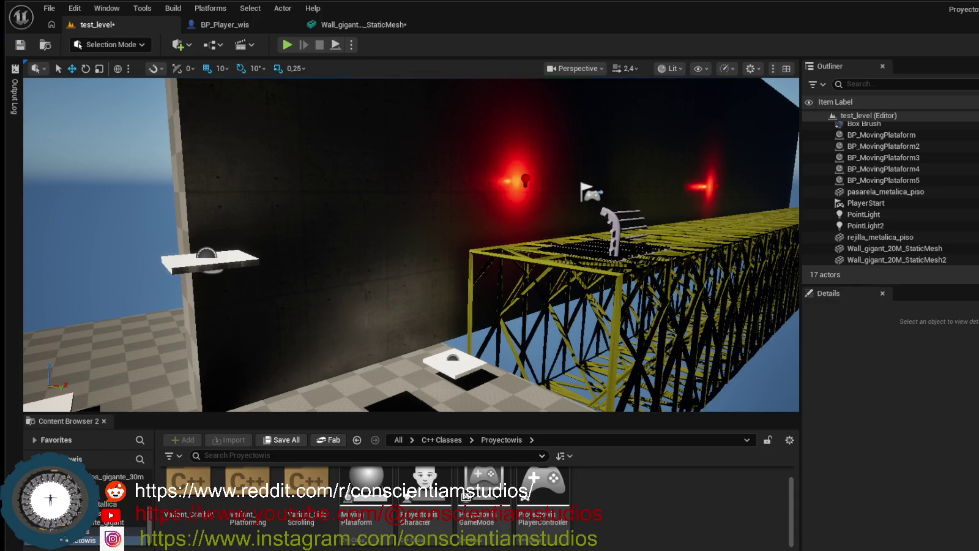
- Start a new C++ class from the Content Browser with Actor as the parent class
right_click(621, 507)
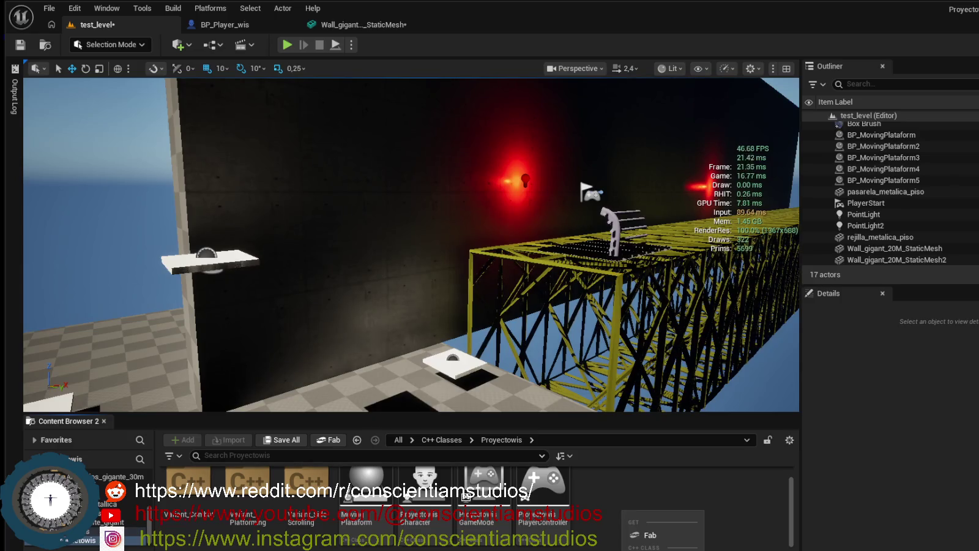
right_click(631, 525)
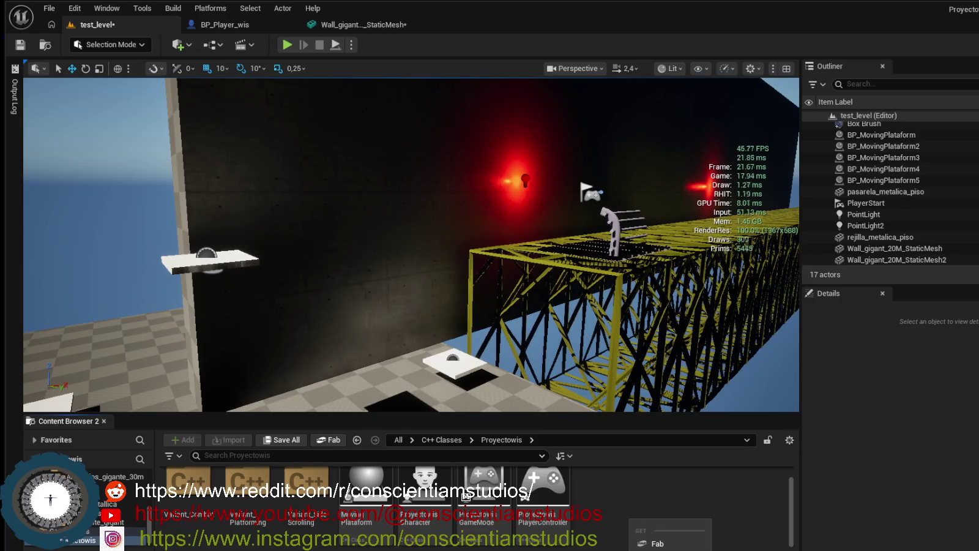
left_click(658, 548)
scroll(398, 319, "down", 2)
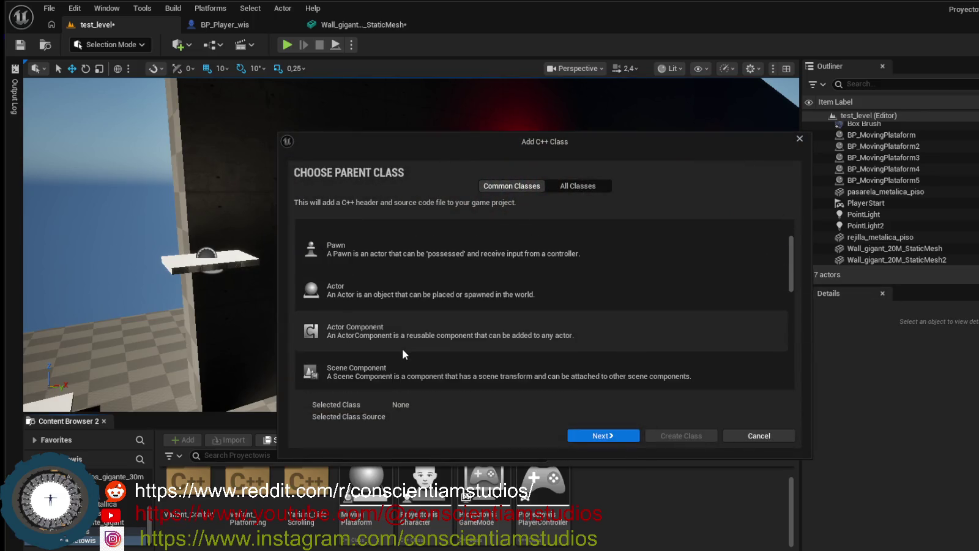
scroll(396, 337, "up", 2)
left_click(357, 358)
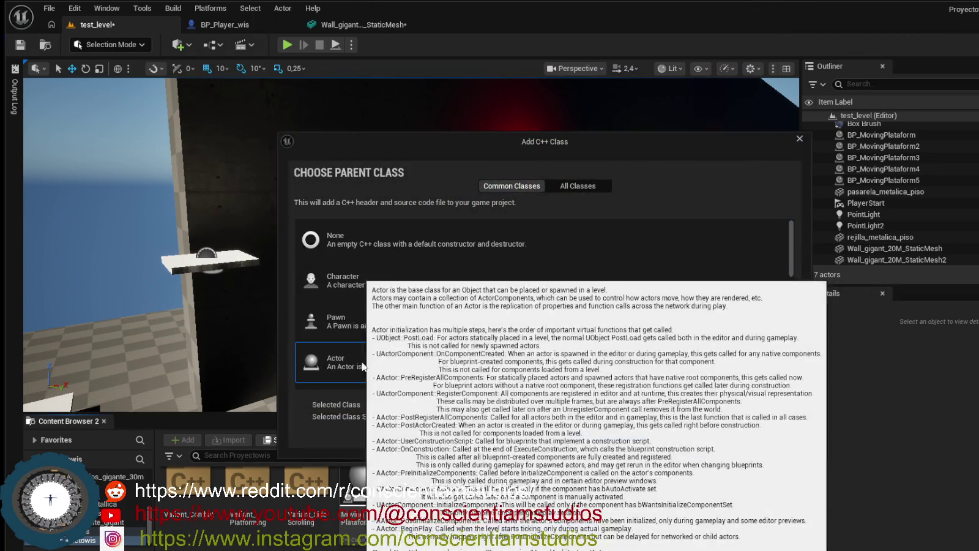
left_click(605, 436)
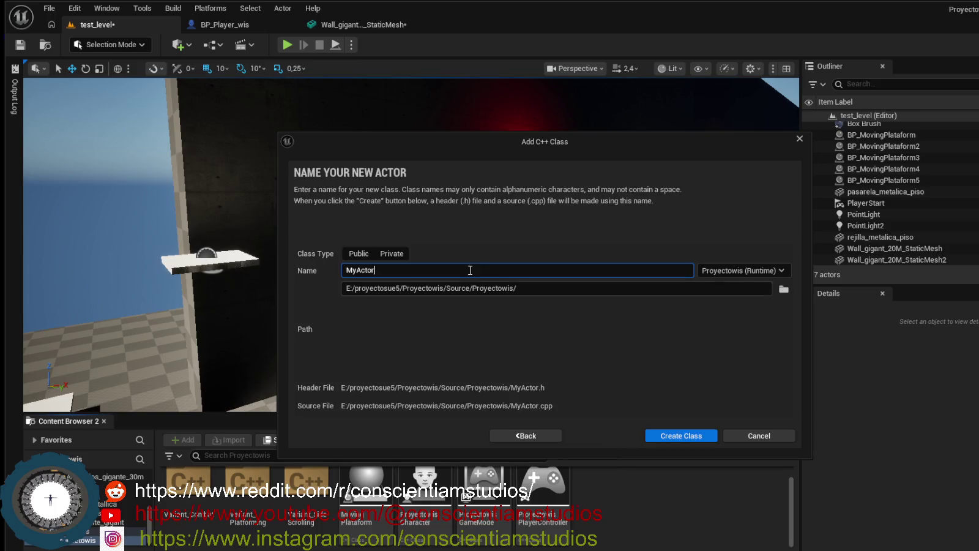
- Replace the default MyActor class name with BaseActor
double_click(405, 267)
key("BackSpace")
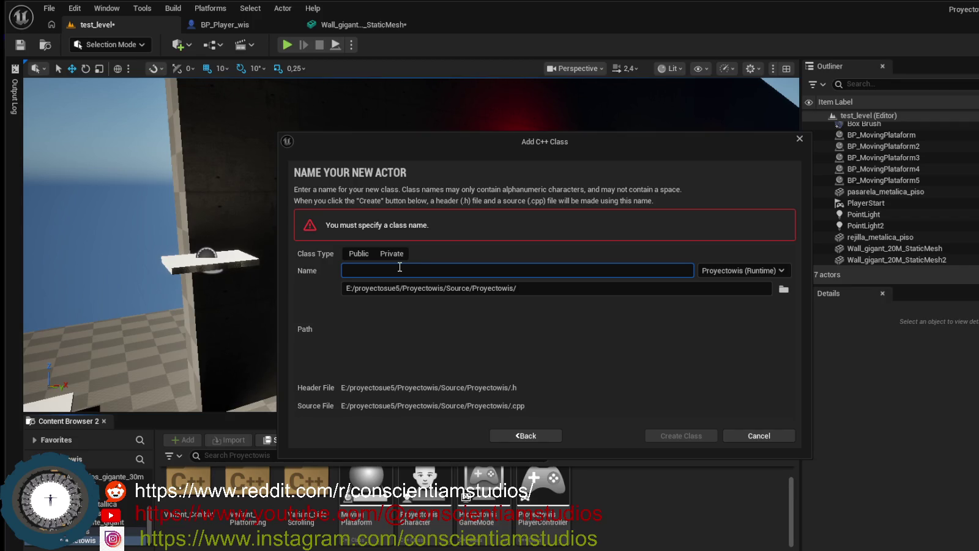
type("BaseActor")
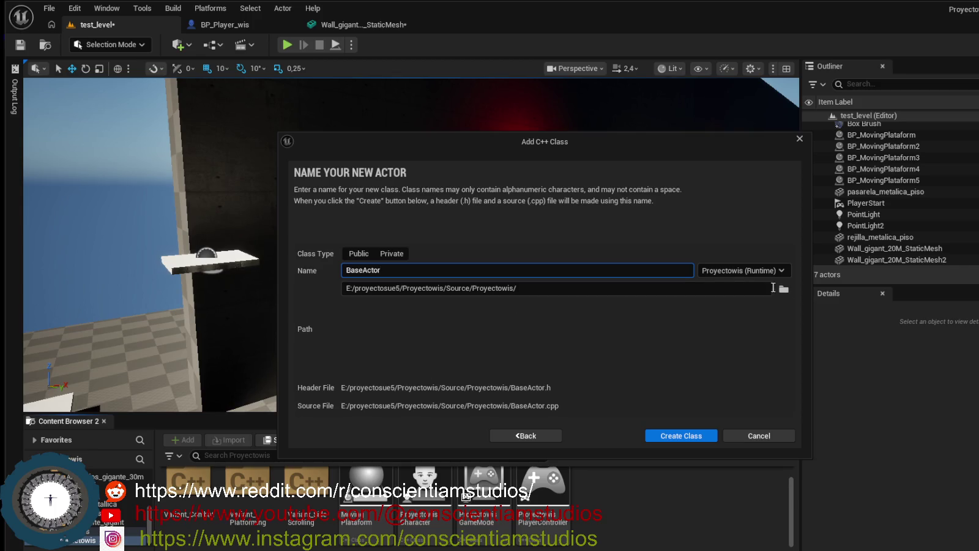
- Dismiss the source location browser unchanged and cancel the Add C++ Class dialog
left_click(784, 289)
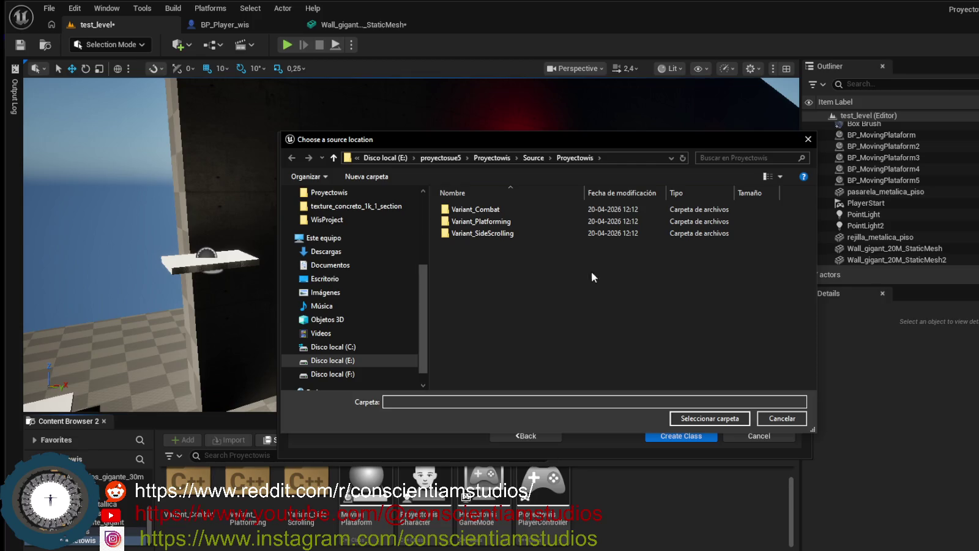
left_click(804, 145)
left_click(413, 270)
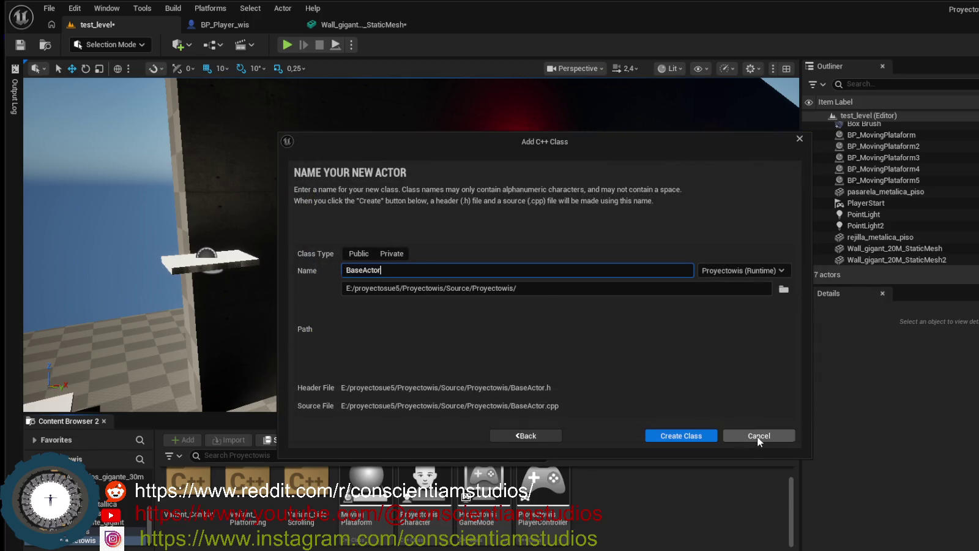
left_click(759, 435)
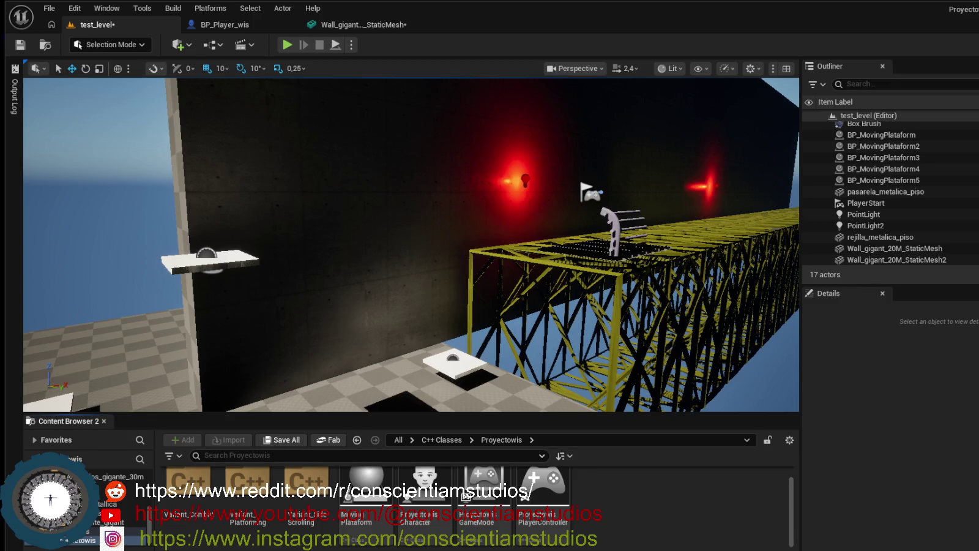
- Orbit the view along the truss bridge and bring up the Content Browser's add options
left_click_drag(410, 245, 287, 276)
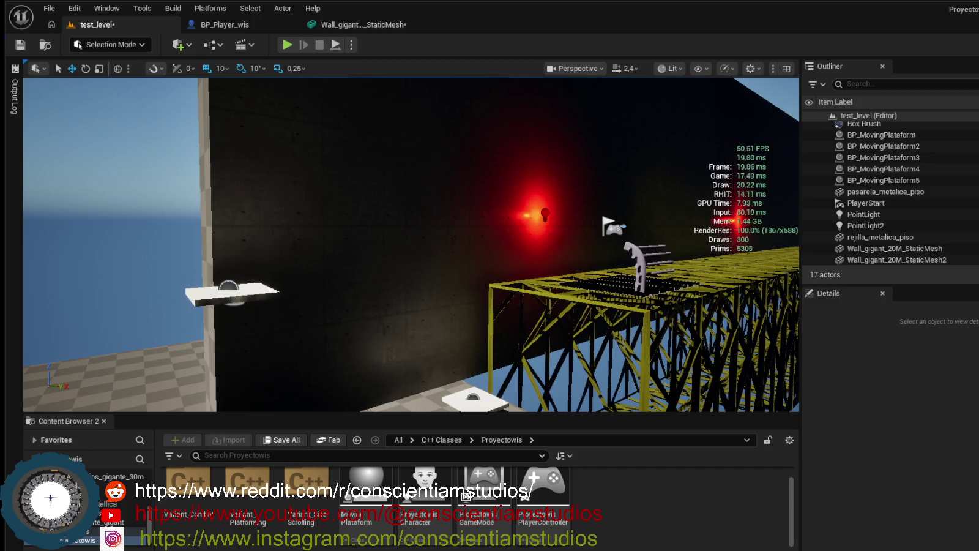
right_click(625, 505)
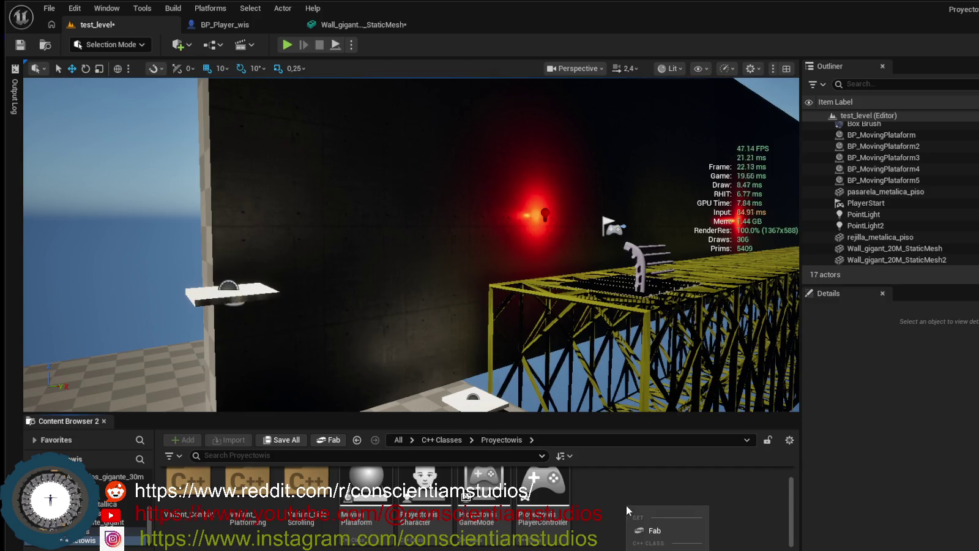
- Add an Actor-parented C++ class named BaseActor, correcting the BaseAcotr typo
left_click(661, 548)
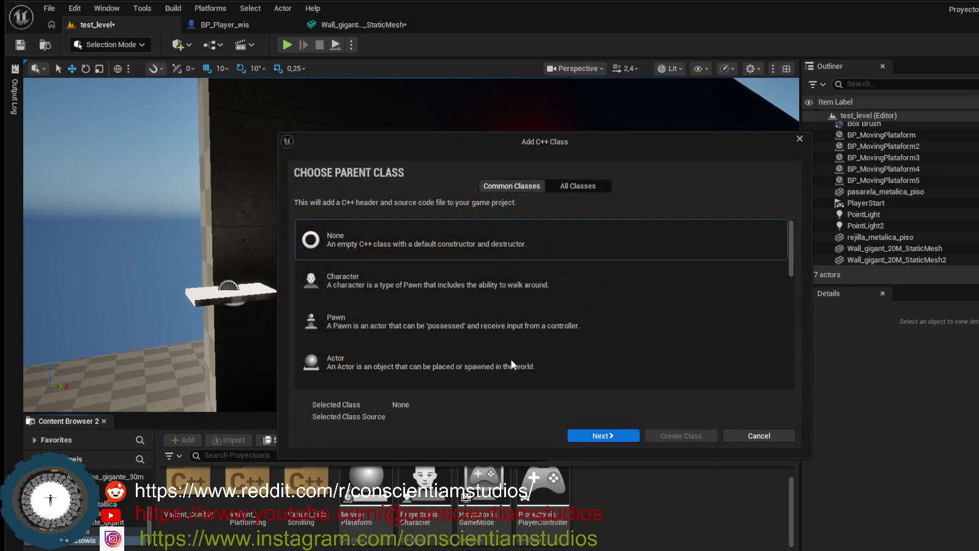
left_click(430, 367)
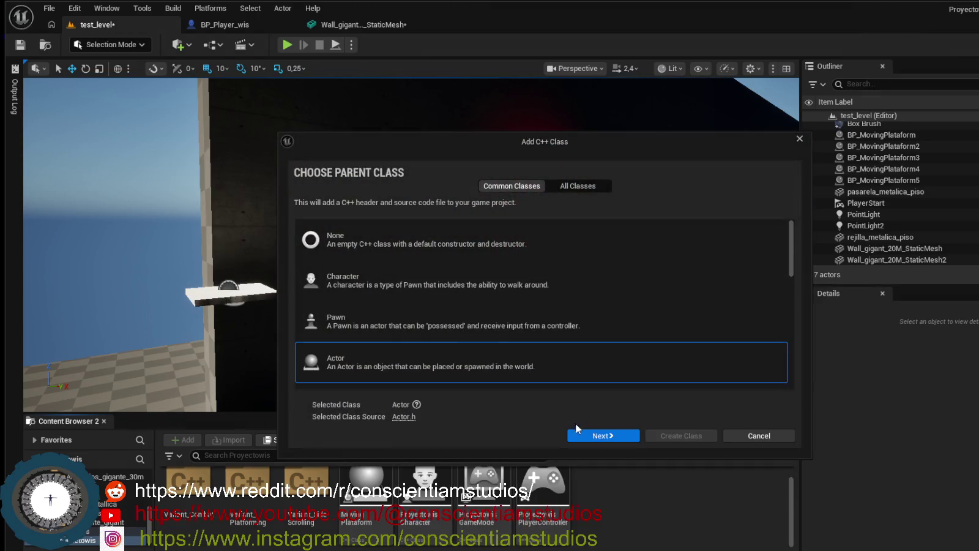
left_click(617, 440)
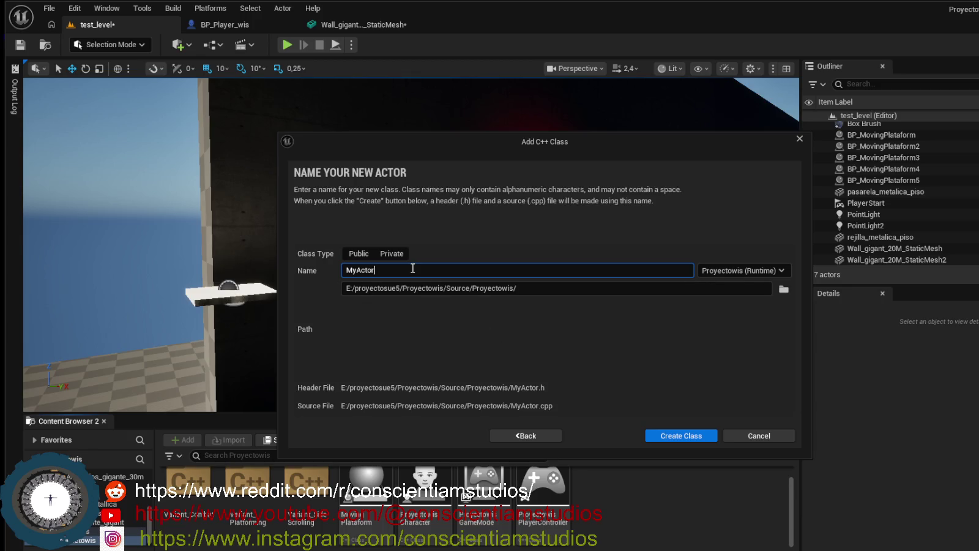
key("ctrl+a")
key("BackSpace")
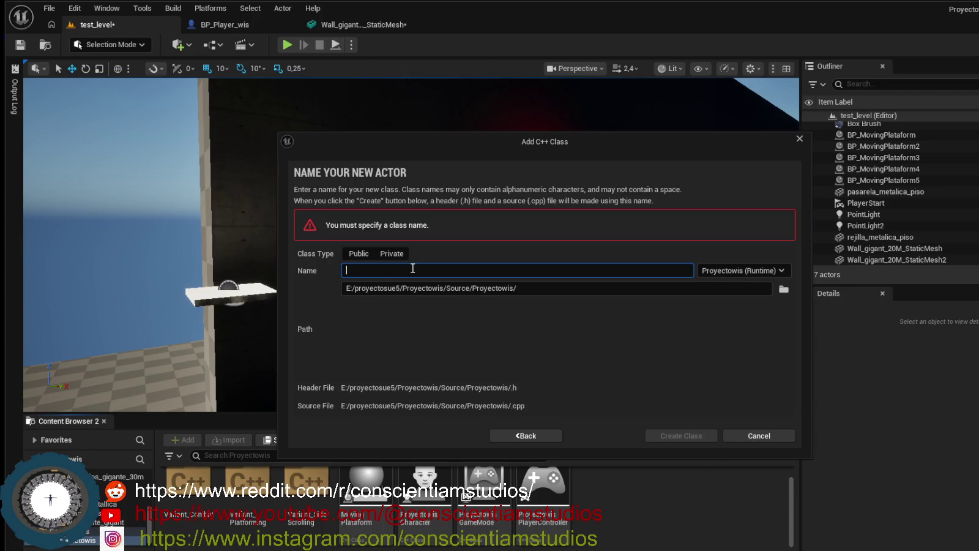
type("BaseAcotr")
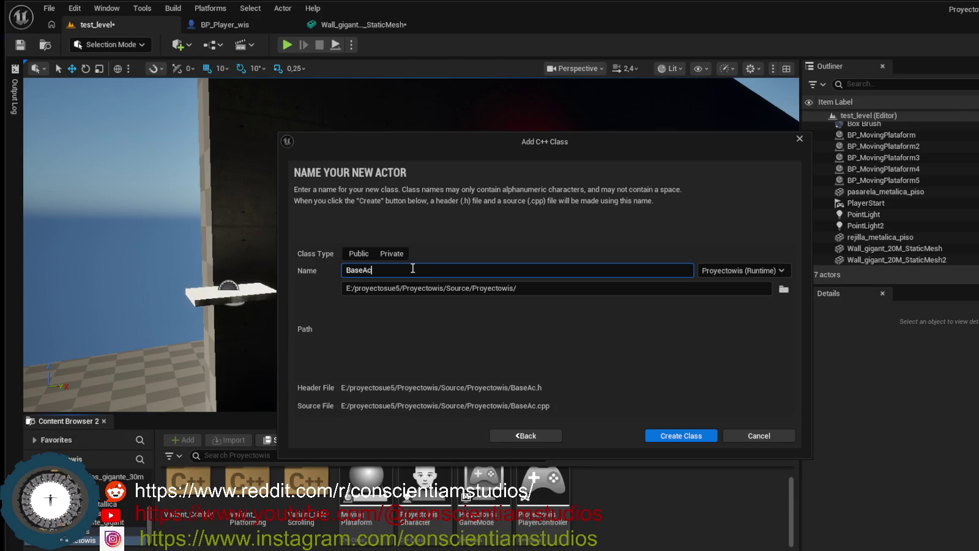
key("BackSpace")
key("BackSpace")
key("BackSpace")
key("BackSpace")
type("ctor")
left_click(735, 349)
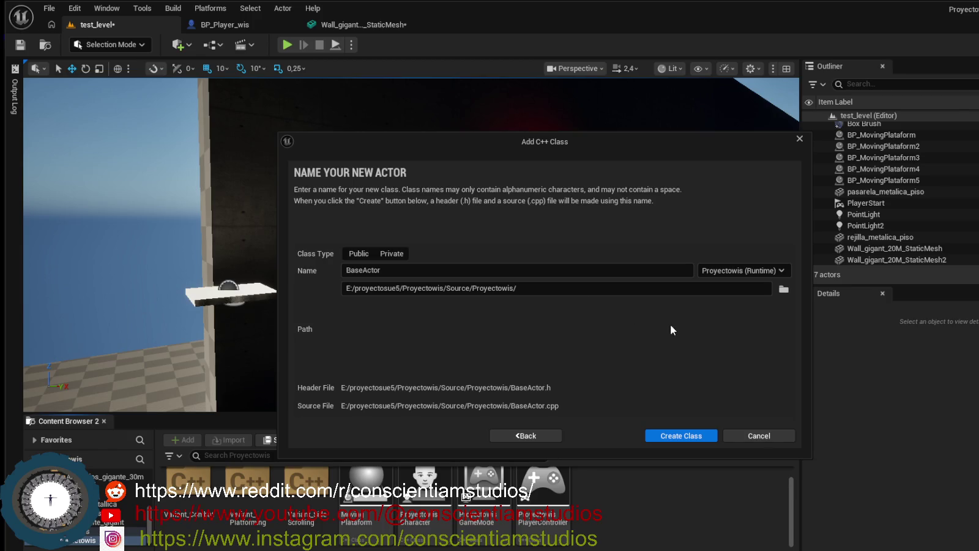
- Create the BaseActor C++ class so BaseActor.cpp and BaseActor.h open in Visual Studio
left_click(685, 436)
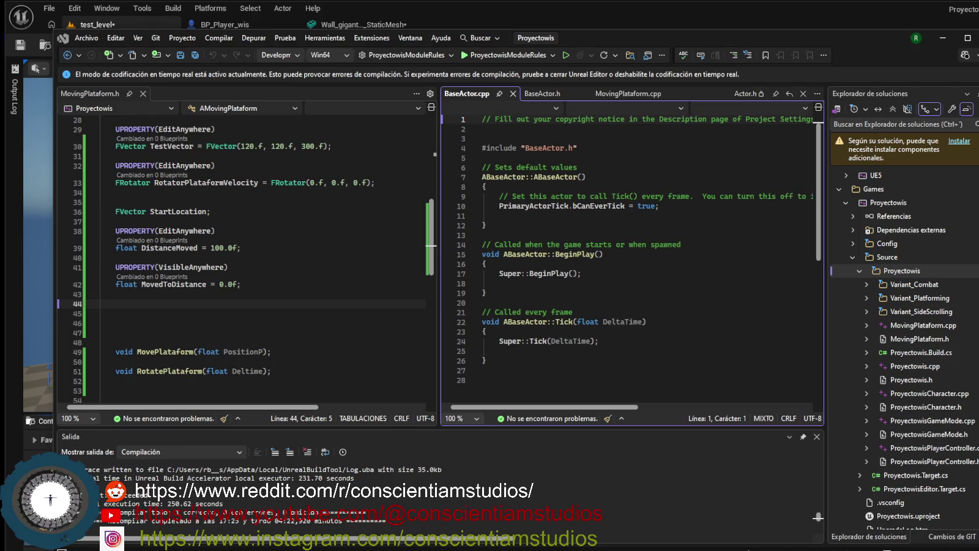
- Reload all changed BaseActor files and recompile Proyectowis with Live Coding (Ctrl+Alt+F11), then minimize Visual Studio
left_click(710, 273)
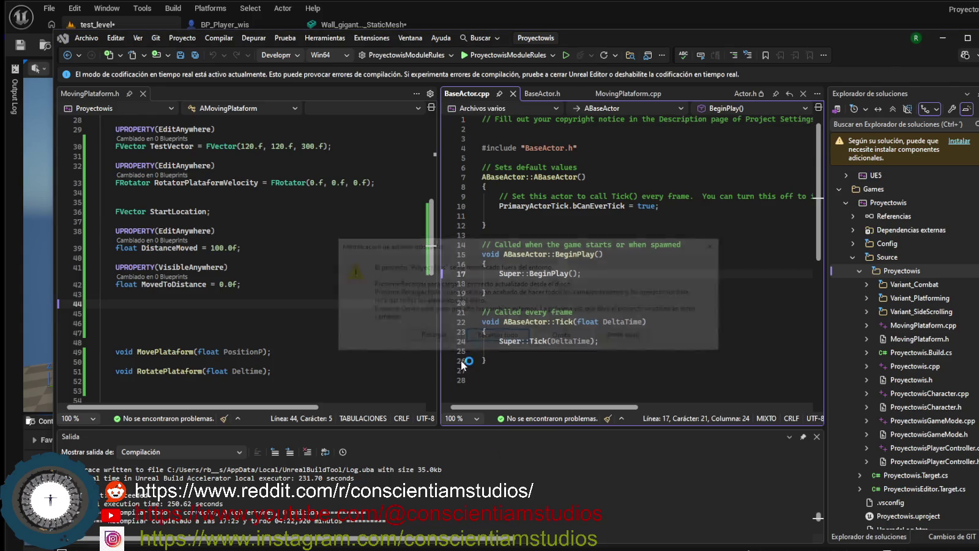
left_click(499, 336)
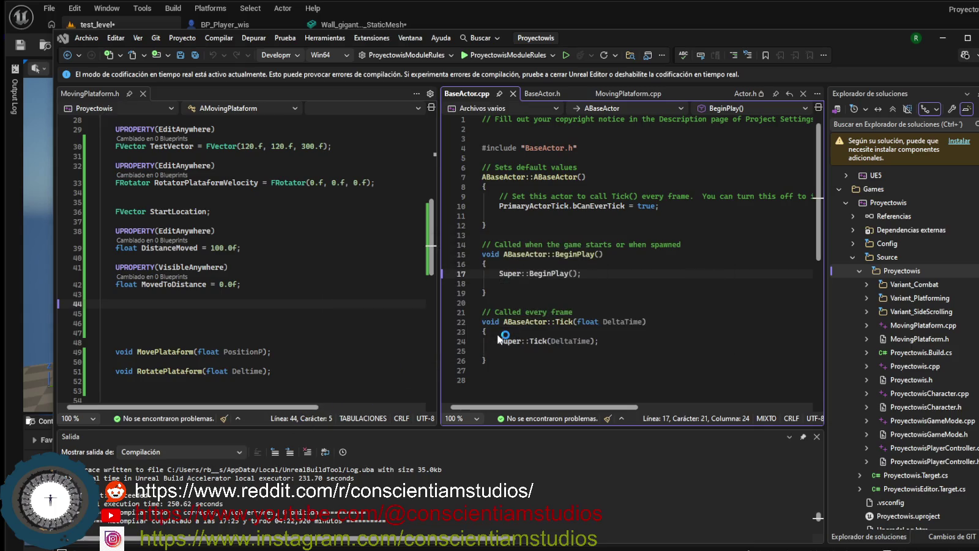
key("ctrl+alt+F11")
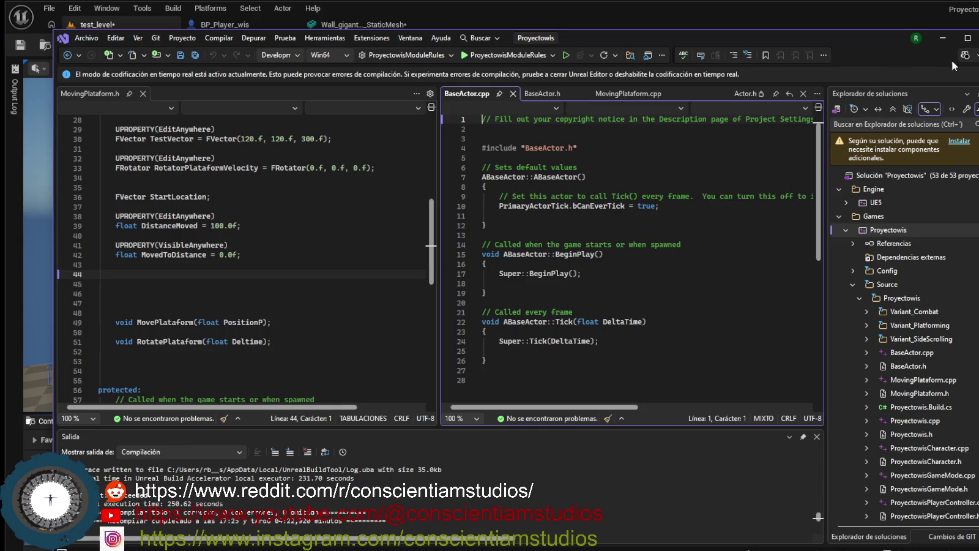
left_click(944, 38)
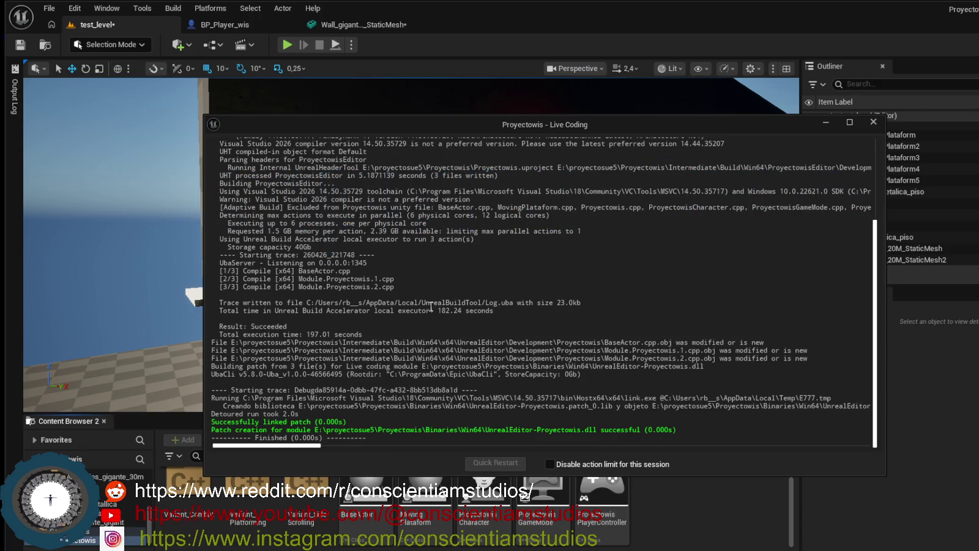
- Show FPS and unit stats, frame the wall, bridge and floor, then save test_level and all content
left_click(823, 121)
key("ctrl+shift+h")
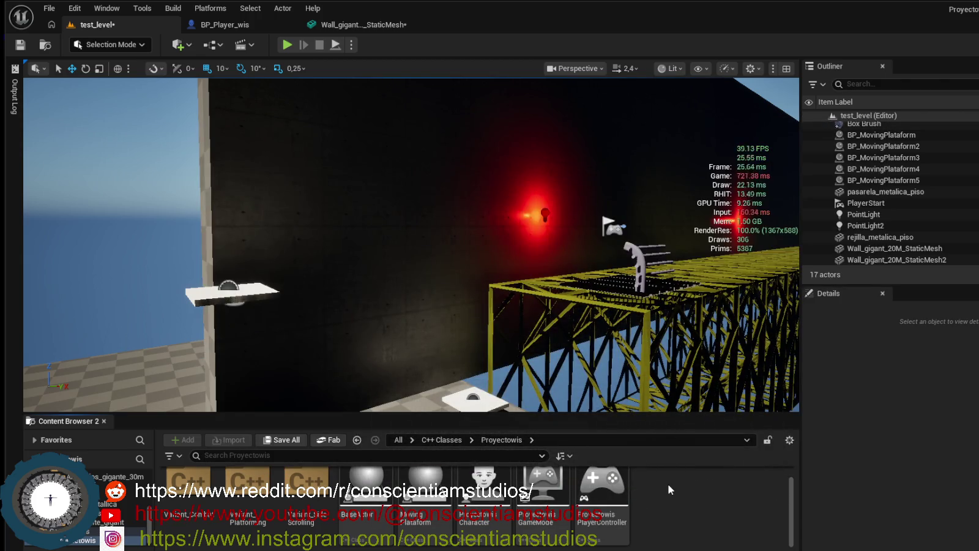
mouse_move(612, 367)
left_mouse_down()
mouse_move(606, 403)
mouse_move(617, 364)
left_mouse_up()
left_click_drag(603, 196, 603, 201)
key("ctrl+s")
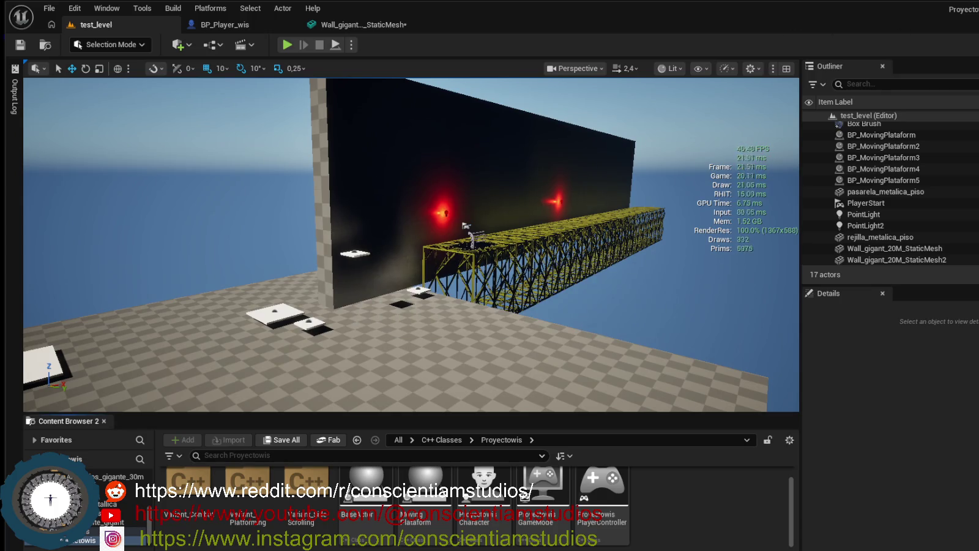
key("ctrl+shift+s")
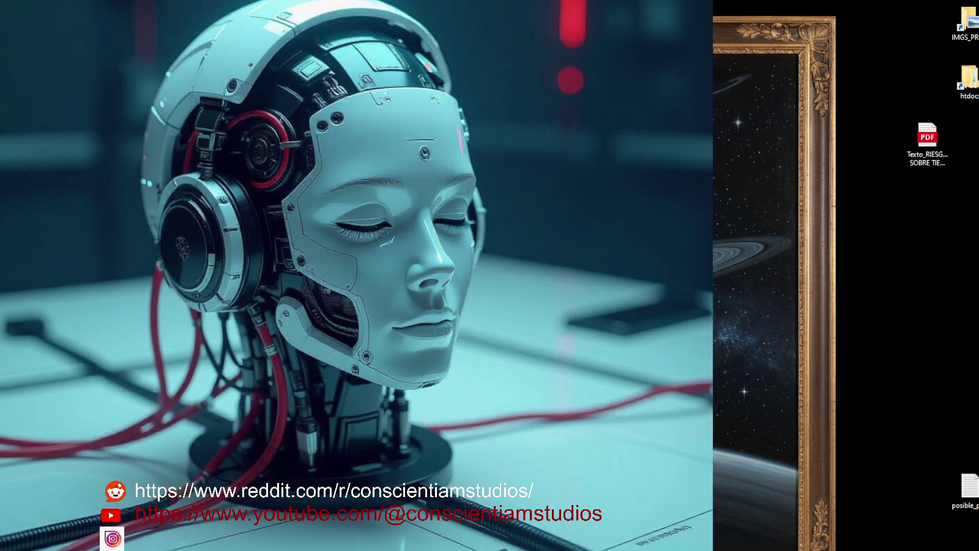
- Bring Visual Studio back to the front and maximize its window
key("alt+Tab")
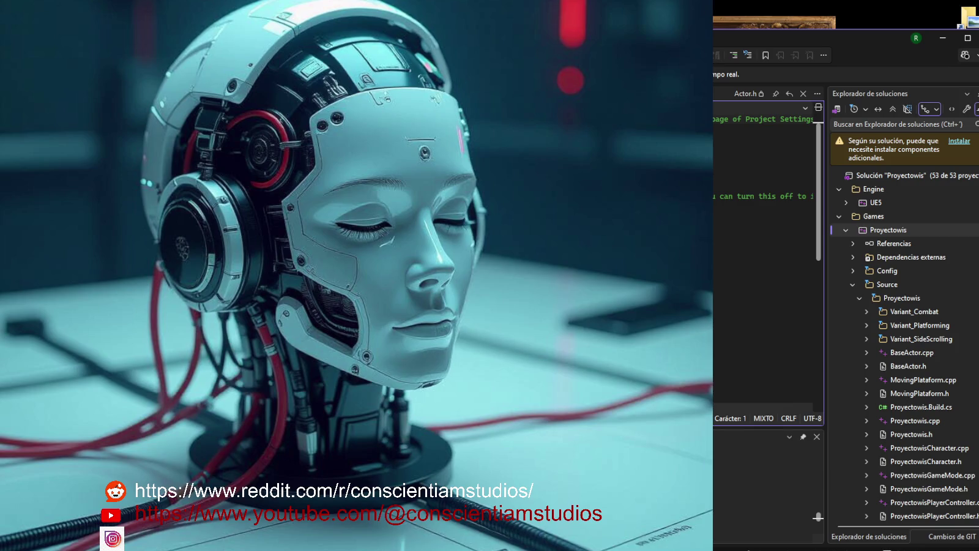
left_click_drag(789, 44, 737, 13)
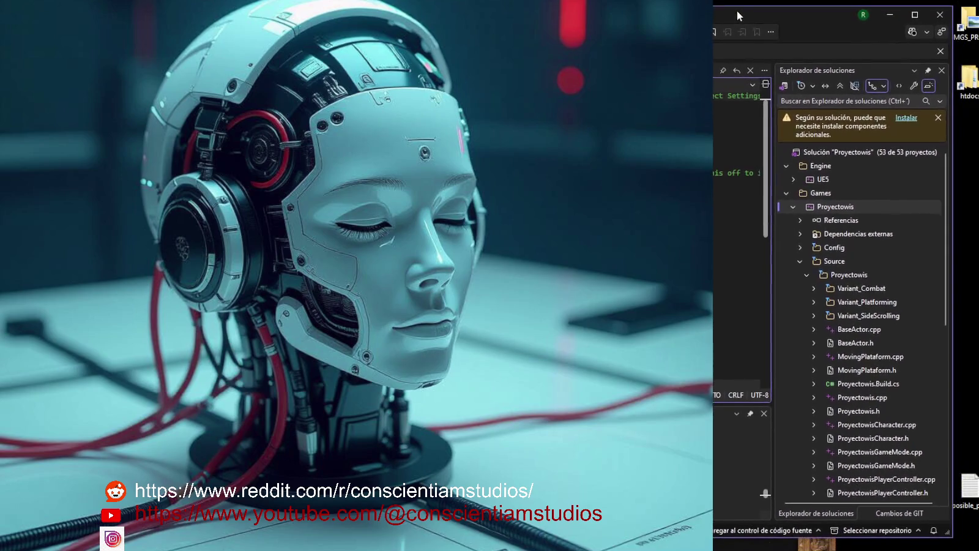
left_click_drag(950, 531, 978, 550)
left_click(750, 489)
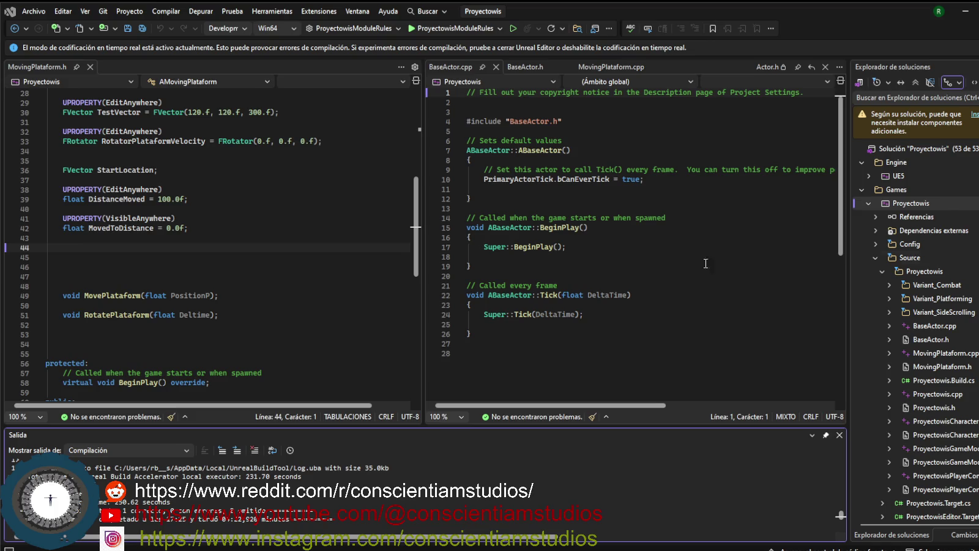
- Rebuild the Proyectowis project from Solution Explorer with Recompilar
left_click(917, 203)
right_click(918, 202)
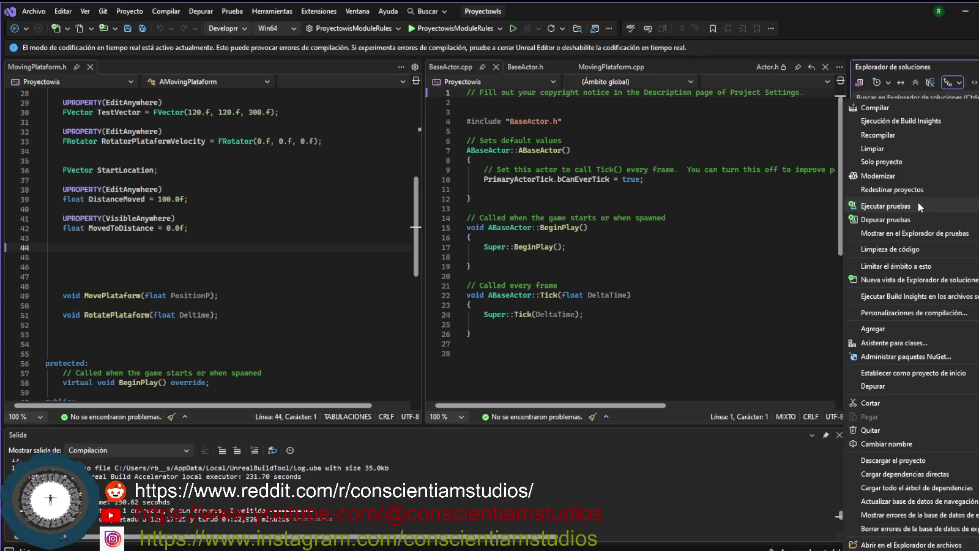
left_click(910, 135)
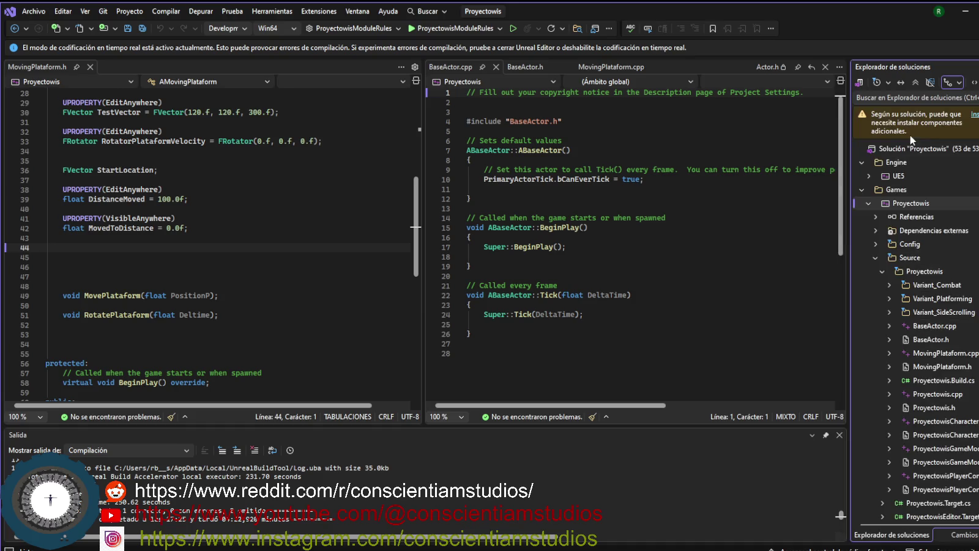
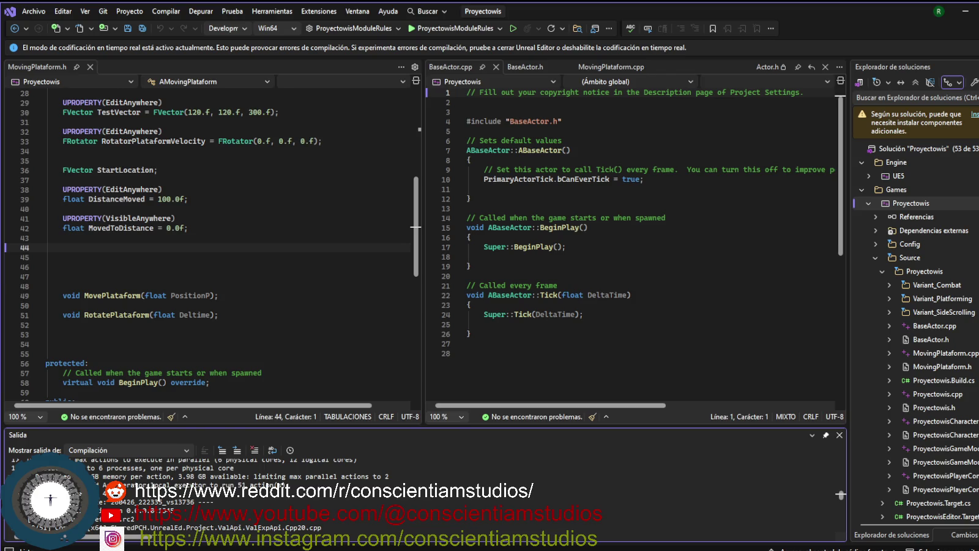
- Leave the BaseActor code untouched and switch over to the Unreal Engine editor
mouse_move(260, 548)
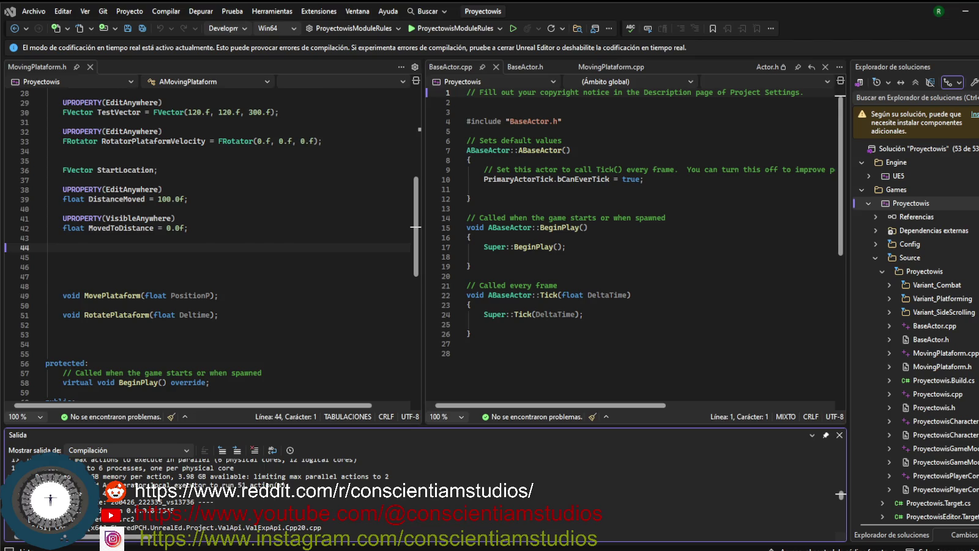
key("alt+Tab")
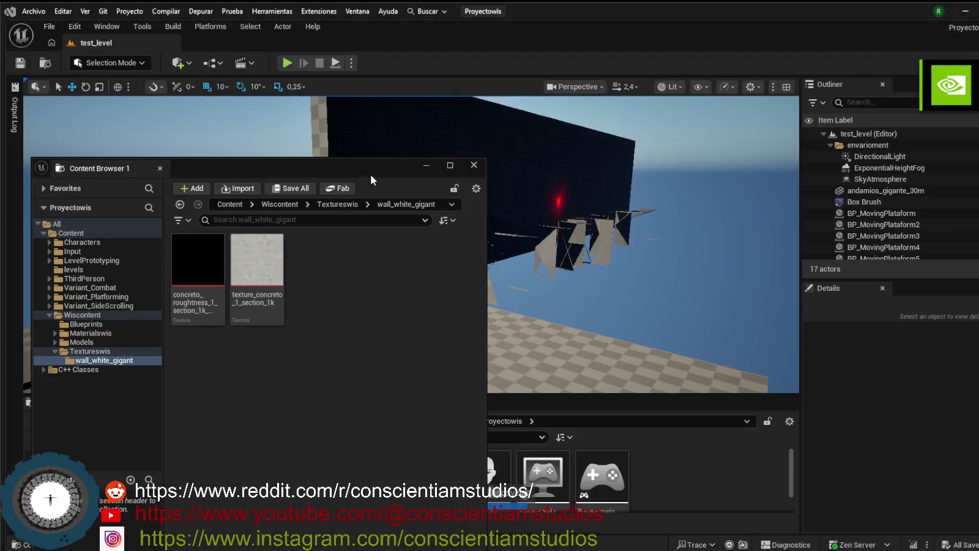
- Minimize Content Browser 1 and the M_wall_white_asphalt material editor, returning to the test_level viewport
left_click_drag(370, 167, 383, 125)
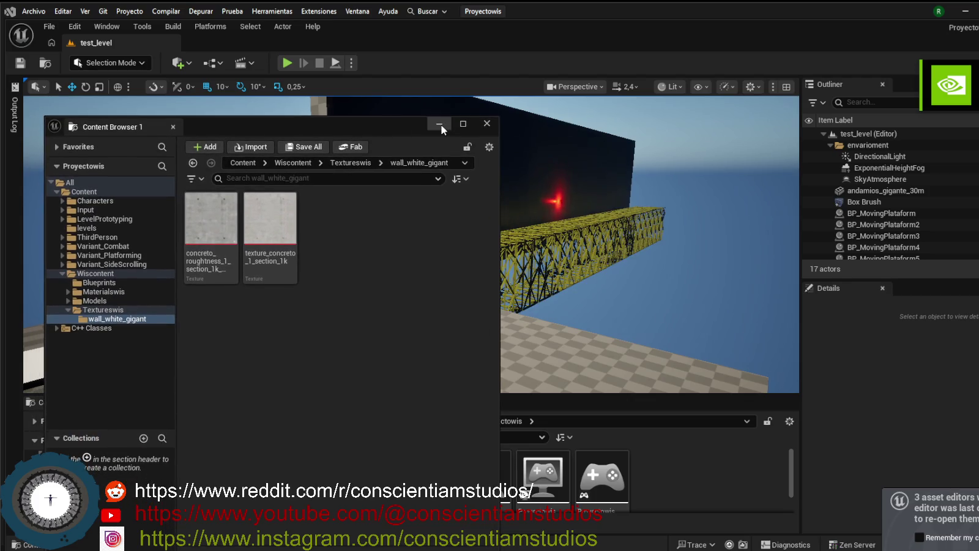
left_click(439, 125)
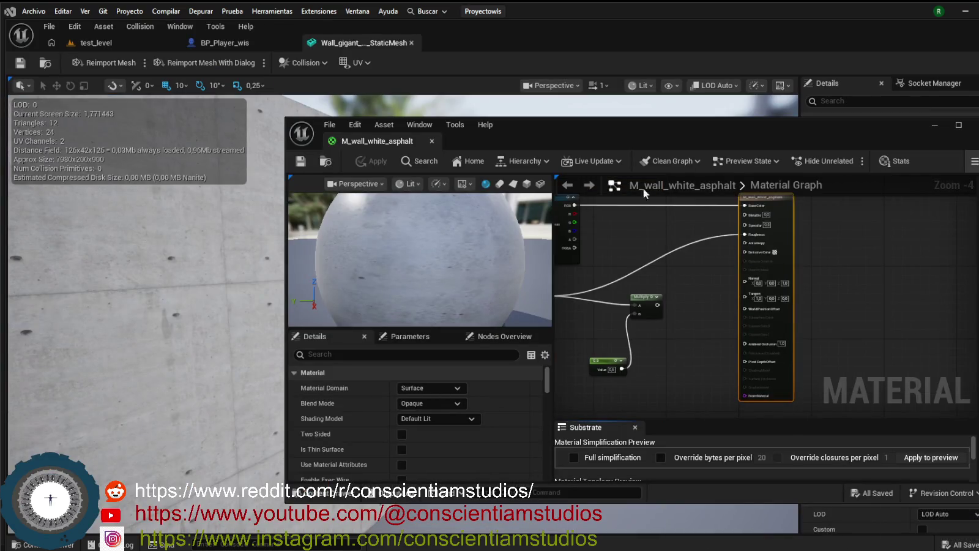
left_click_drag(701, 128, 478, 126)
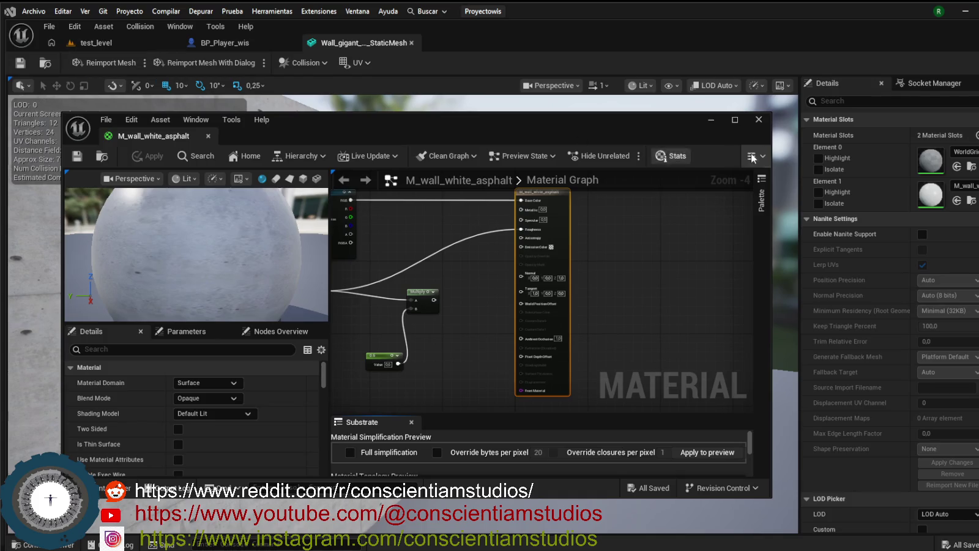
left_click(712, 120)
left_click(158, 45)
mouse_move(428, 275)
left_mouse_down()
mouse_move(440, 129)
mouse_move(434, 214)
left_mouse_up()
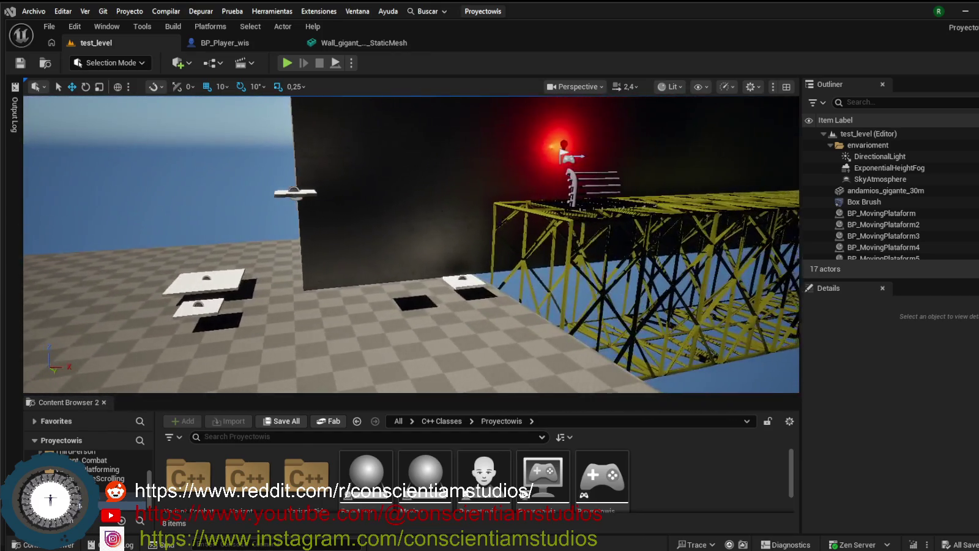
- Enlarge the Content Browser showing the Proyectowis C++ classes, then return to Visual Studio
left_click_drag(550, 394, 550, 358)
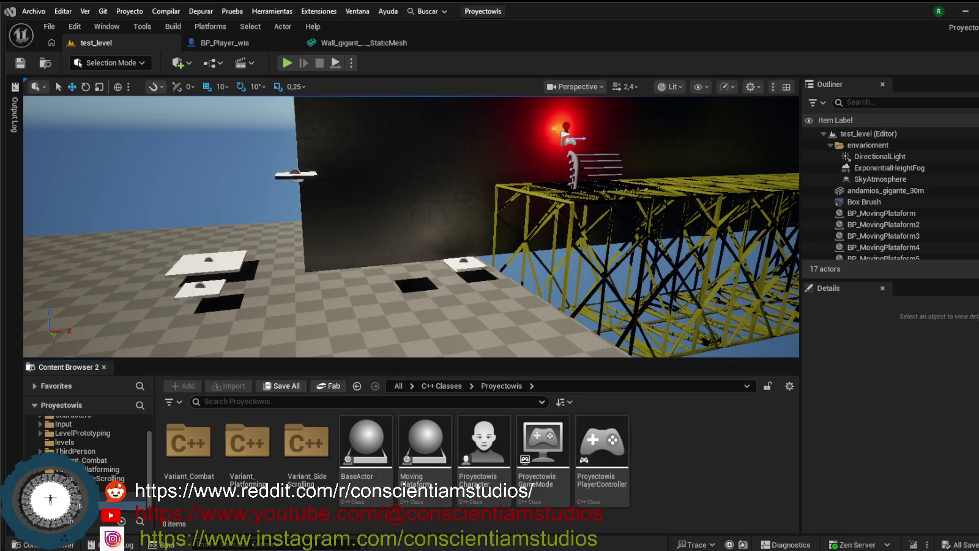
key("alt+Tab")
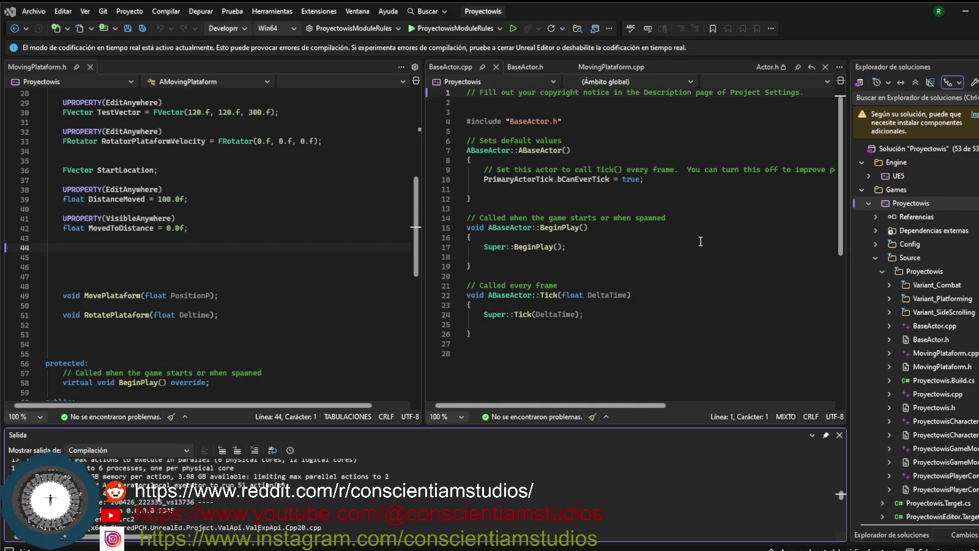
- Scroll MovingPlataform.h back to its first line and bring BaseActor.cpp to the front
scroll(314, 257, "up", 9)
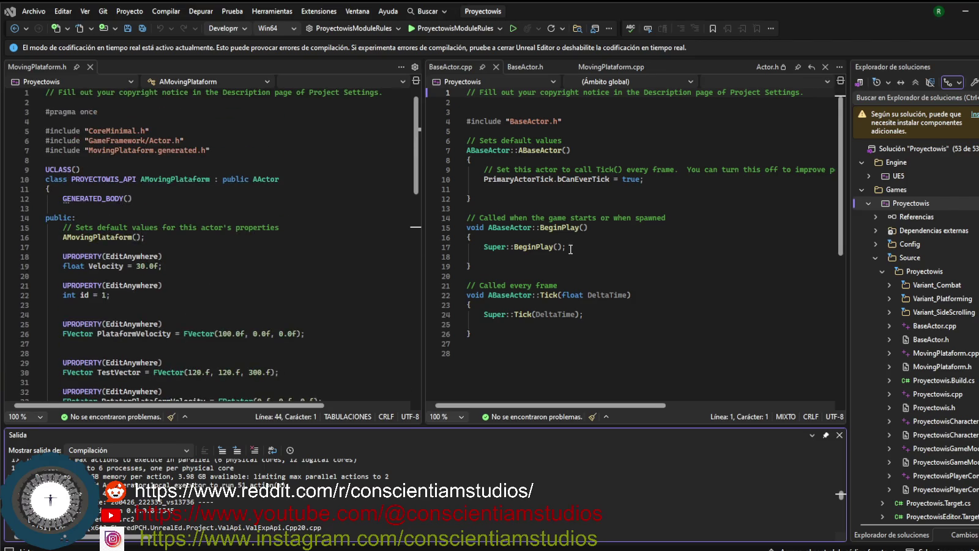
left_click(459, 68)
- Switch to the BaseActor.h header tab to check it
left_click(530, 67)
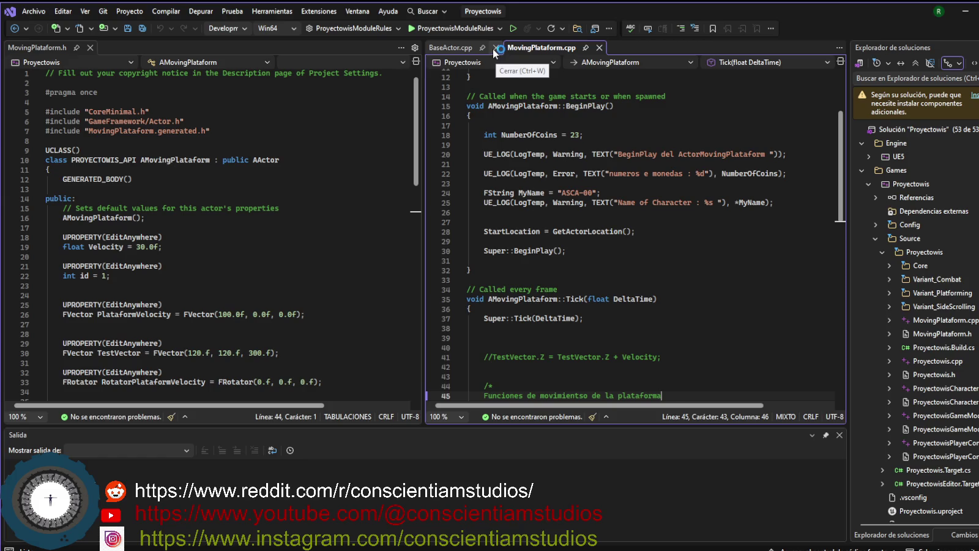
- Expand Core and Base in Solution Explorer and open BaseActor.cpp
left_click(889, 265)
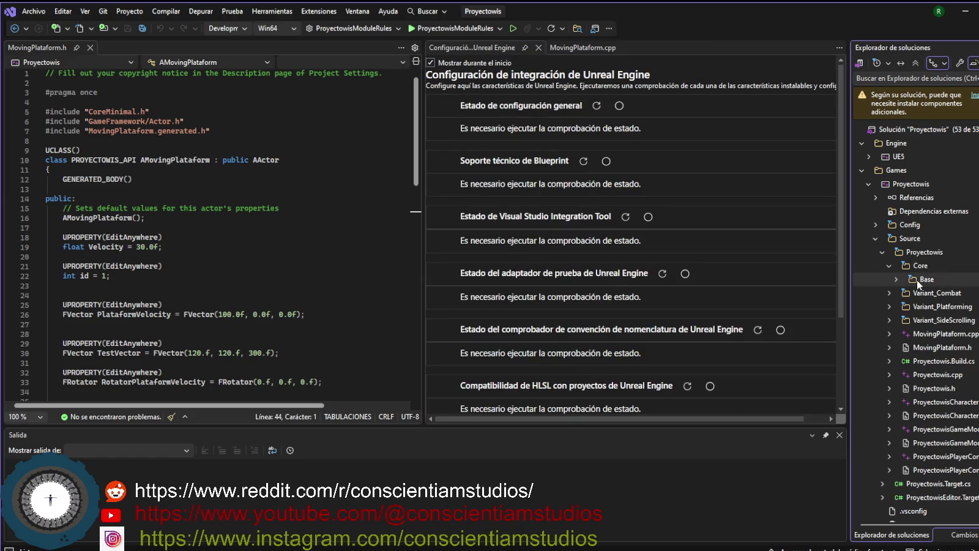
left_click(896, 280)
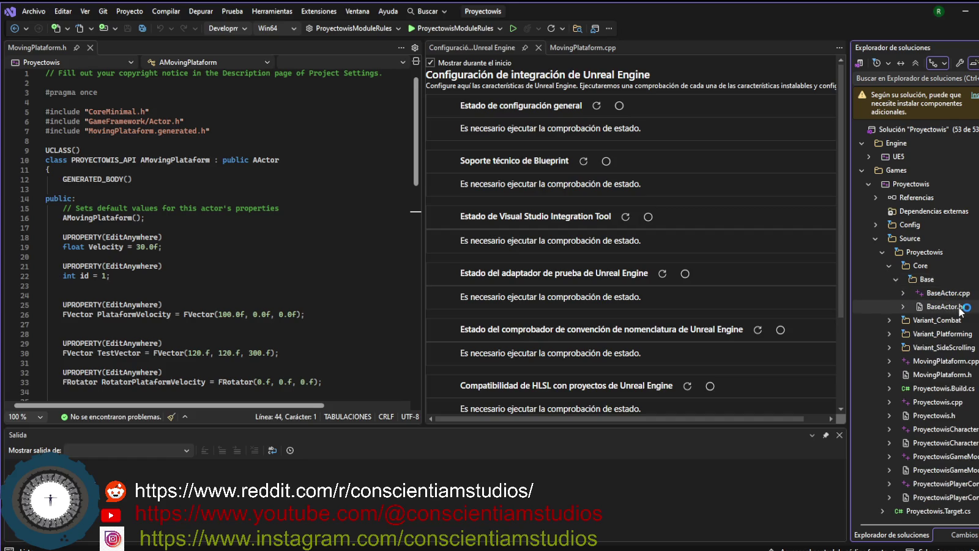
double_click(945, 293)
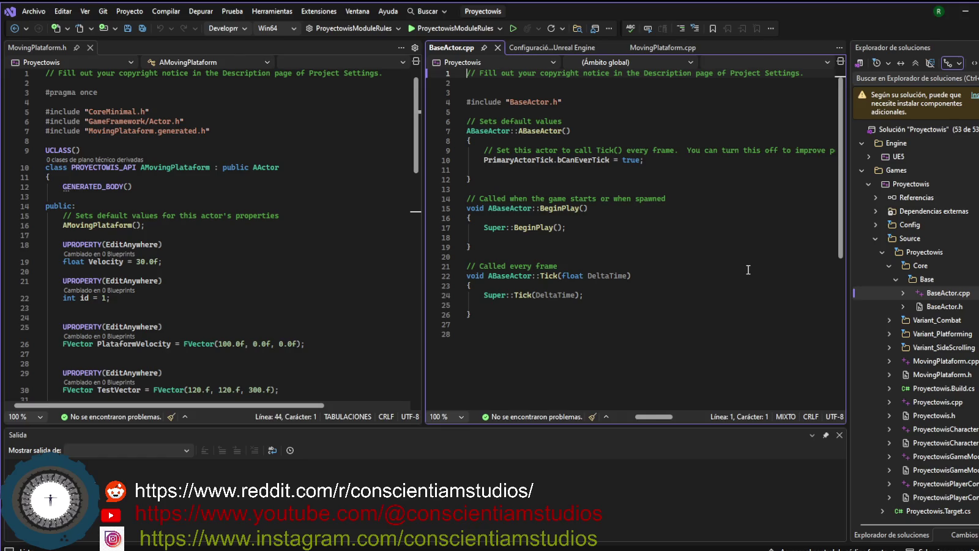
- Change BaseActor.cpp's include to "Core/Base/BaseActor.h" and save the file
left_click(598, 258)
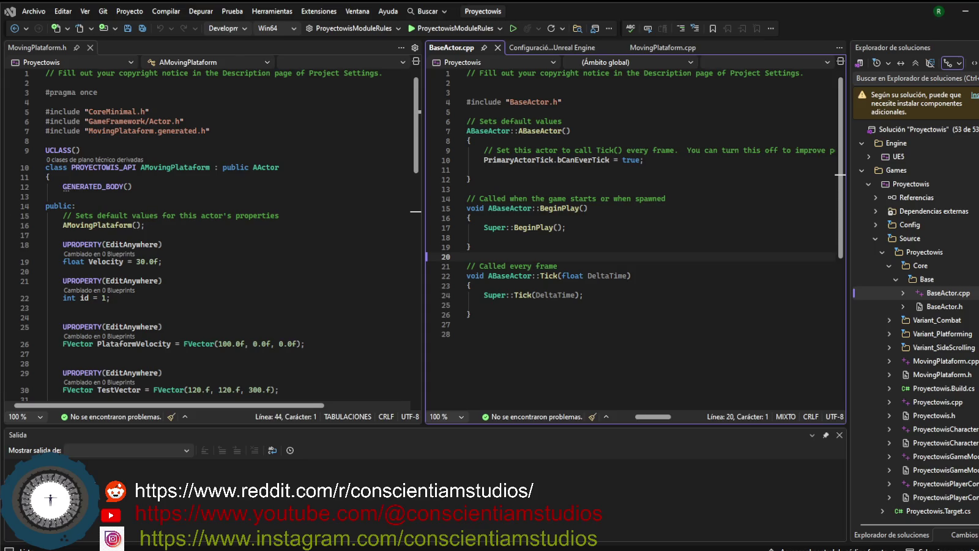
left_click(371, 317)
left_click(557, 334)
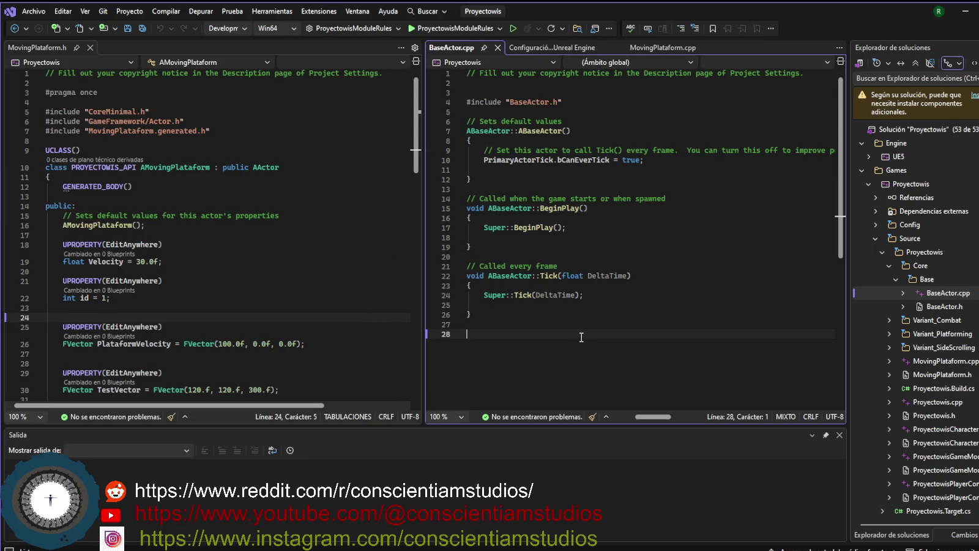
left_click(510, 101)
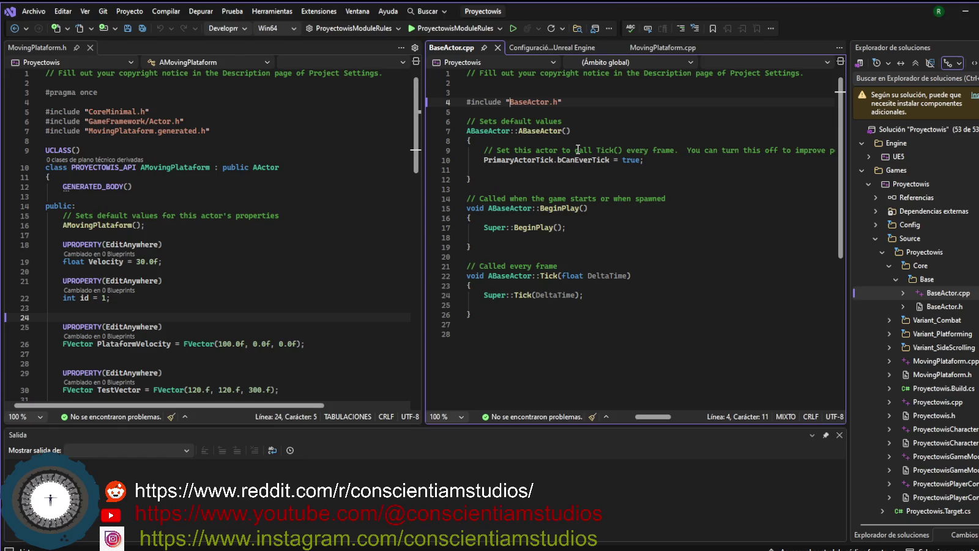
type("Core")
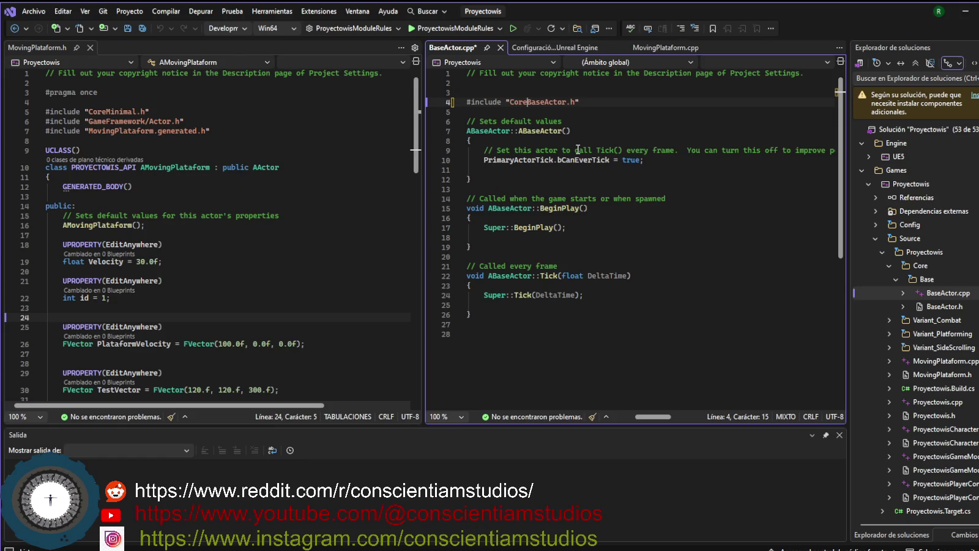
type("/")
type("Base/")
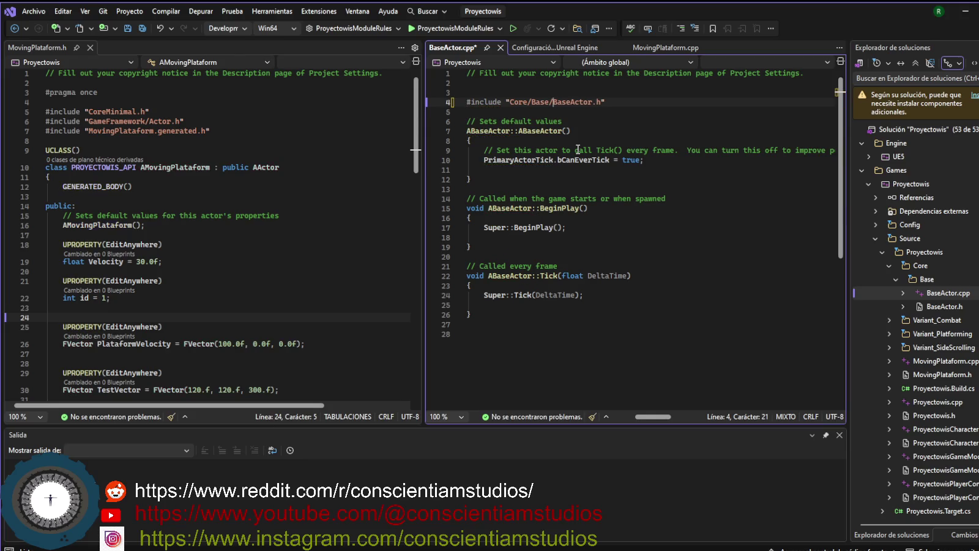
key("ctrl+s")
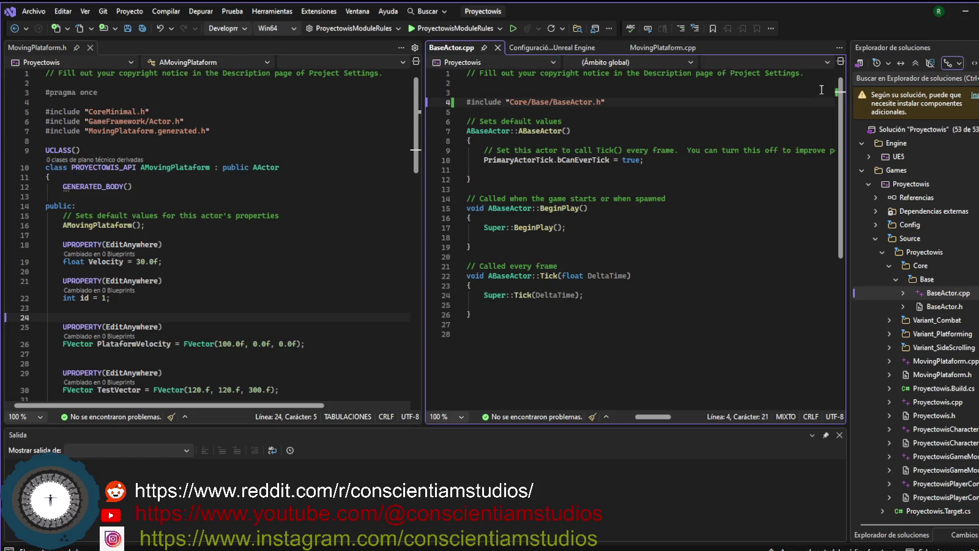
left_click(917, 183)
- Rebuild the Proyectowis project with Recompilar and enlarge the Output panel to follow the build log
right_click(917, 182)
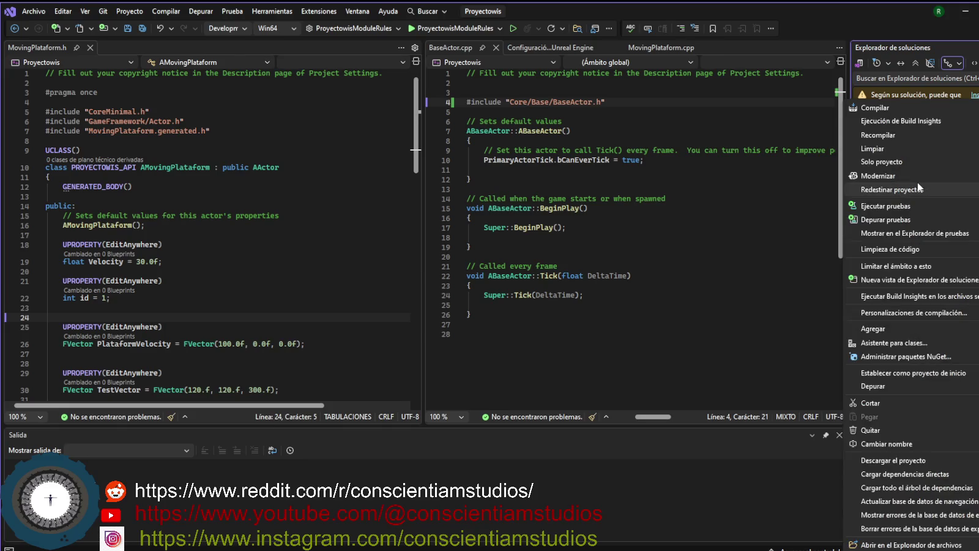
left_click(901, 134)
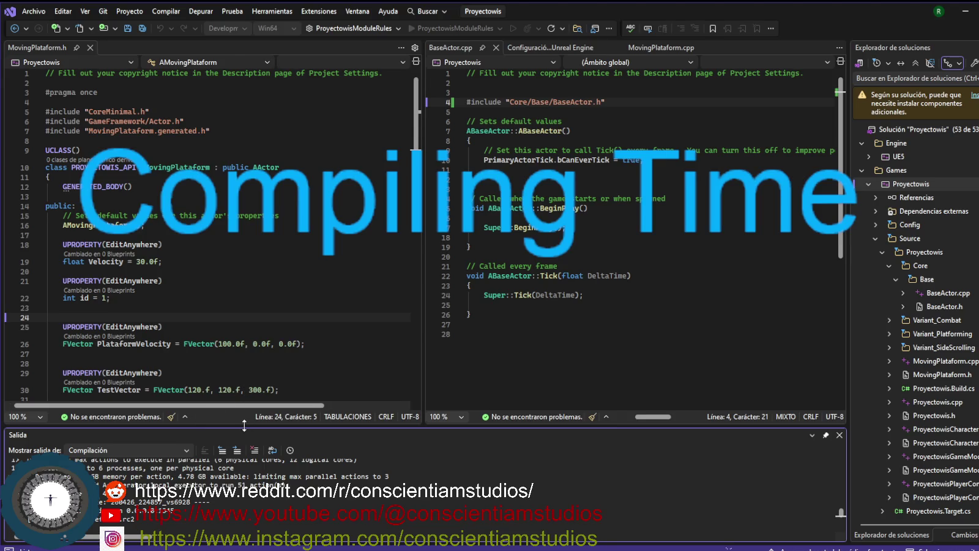
mouse_move(244, 418)
left_mouse_down()
mouse_move(265, 268)
mouse_move(269, 298)
left_mouse_up()
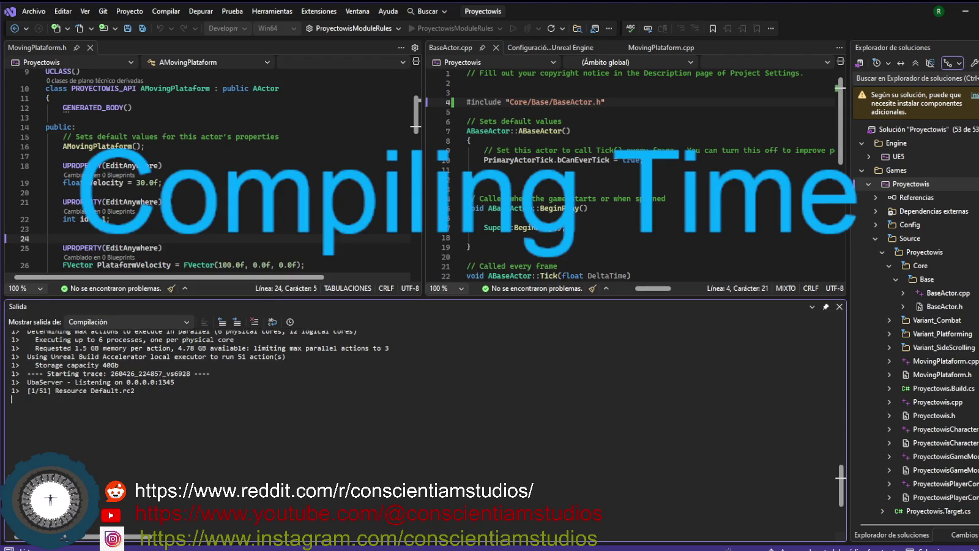